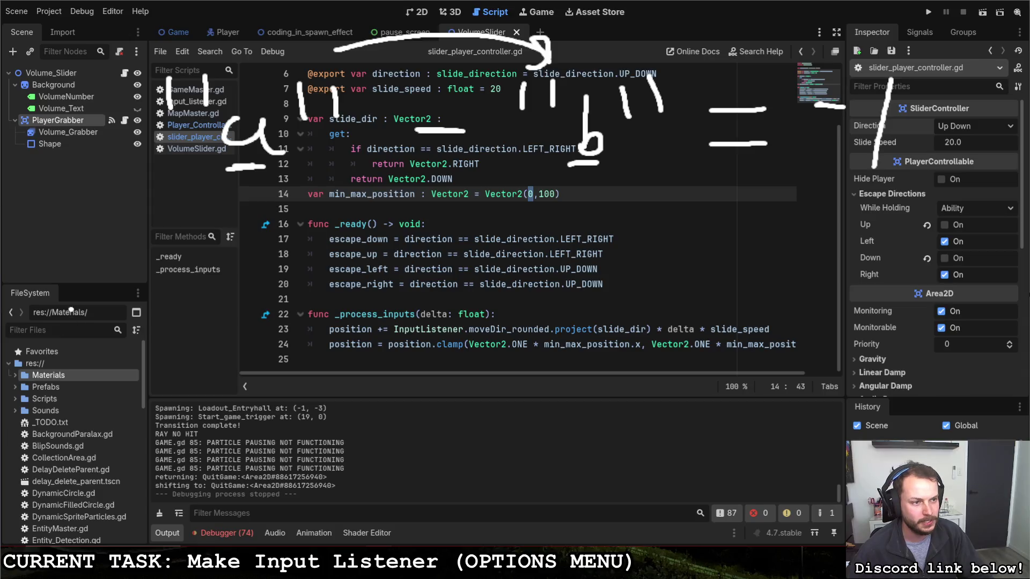
Make a series of drags in the editor view, undo one, and cancel with Escape
mouse_move(75, 307)
left_mouse_down()
mouse_move(83, 324)
mouse_move(233, 332)
mouse_move(269, 321)
left_mouse_up()
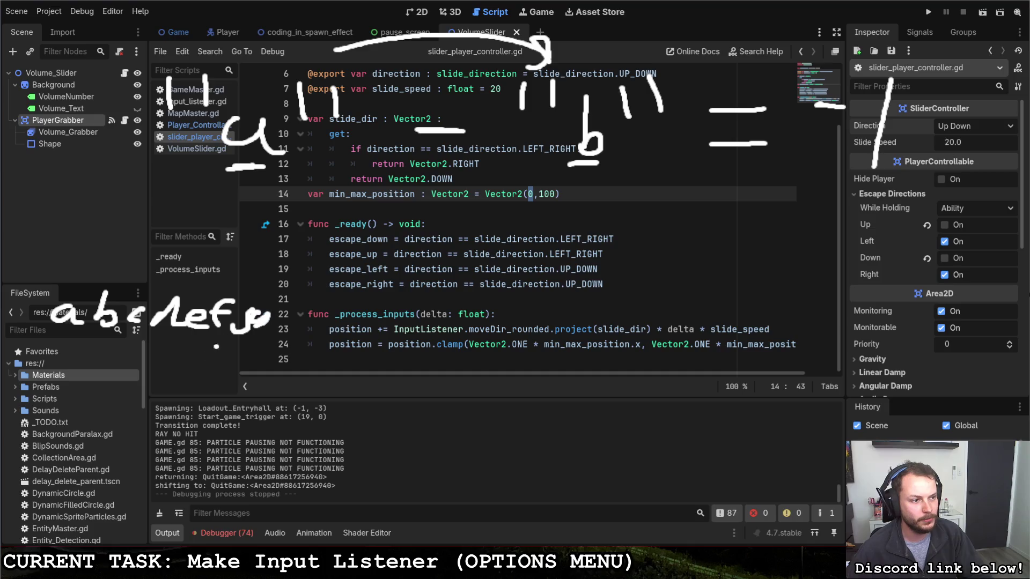
mouse_move(63, 337)
left_mouse_down()
mouse_move(3, 389)
mouse_move(37, 392)
left_mouse_up()
left_click_drag(57, 371, 49, 396)
mouse_move(104, 336)
left_mouse_down()
mouse_move(111, 391)
mouse_move(142, 404)
left_mouse_up()
left_click_drag(152, 396, 155, 392)
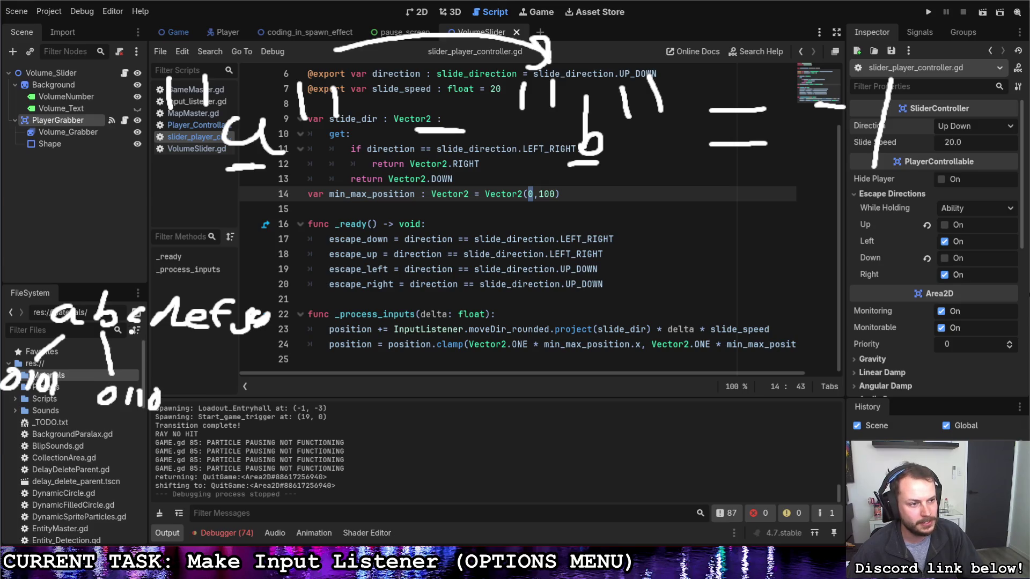
mouse_move(137, 330)
left_mouse_down()
mouse_move(193, 381)
mouse_move(198, 400)
mouse_move(214, 390)
left_mouse_up()
mouse_move(228, 397)
left_mouse_down()
mouse_move(202, 394)
mouse_move(203, 411)
left_mouse_up()
key("ctrl+z")
key("ctrl+z")
key("ctrl+z")
left_click_drag(229, 398, 259, 398)
mouse_move(179, 330)
left_mouse_down()
mouse_move(343, 413)
mouse_move(365, 397)
left_mouse_up()
left_click_drag(382, 401, 381, 397)
left_click_drag(395, 397, 396, 412)
mouse_move(216, 336)
left_mouse_down()
mouse_move(403, 382)
mouse_move(446, 413)
mouse_move(474, 401)
mouse_move(463, 400)
left_mouse_up()
left_click_drag(487, 397, 488, 413)
mouse_move(508, 398)
left_mouse_down()
mouse_move(502, 413)
mouse_move(510, 398)
left_mouse_up()
left_click_drag(252, 330, 289, 338)
mouse_move(214, 336)
left_mouse_down()
mouse_move(539, 401)
mouse_move(552, 417)
mouse_move(590, 408)
left_mouse_up()
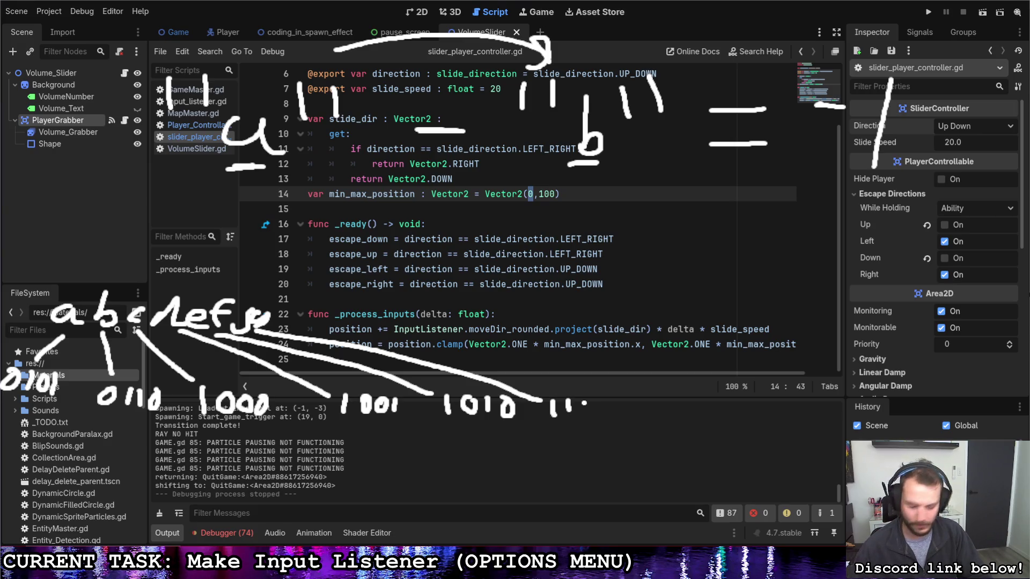
mouse_move(567, 399)
left_mouse_down()
mouse_move(579, 407)
mouse_move(568, 418)
left_mouse_up()
mouse_move(590, 401)
left_mouse_down()
mouse_move(589, 419)
mouse_move(604, 418)
left_mouse_up()
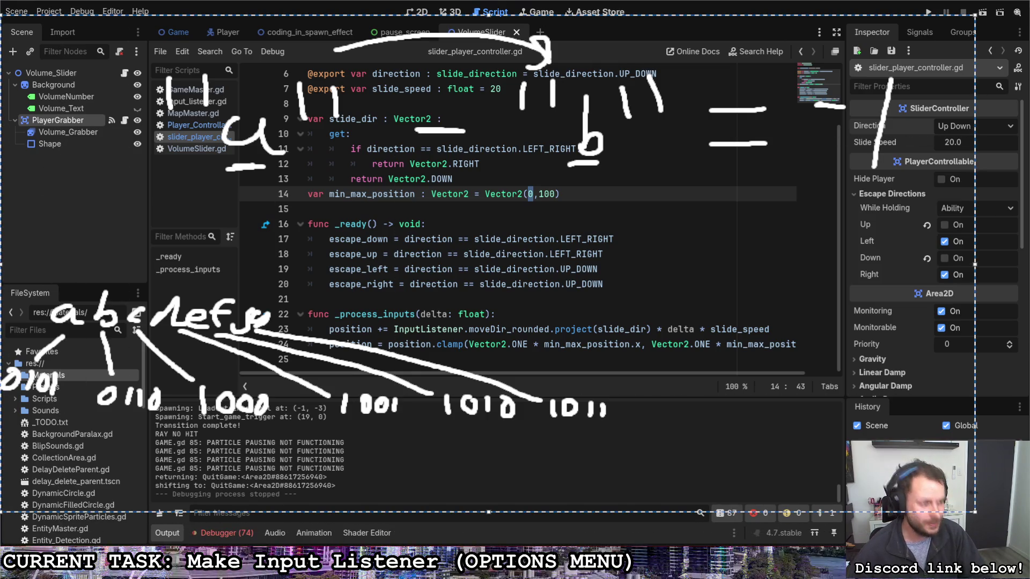
key("Escape")
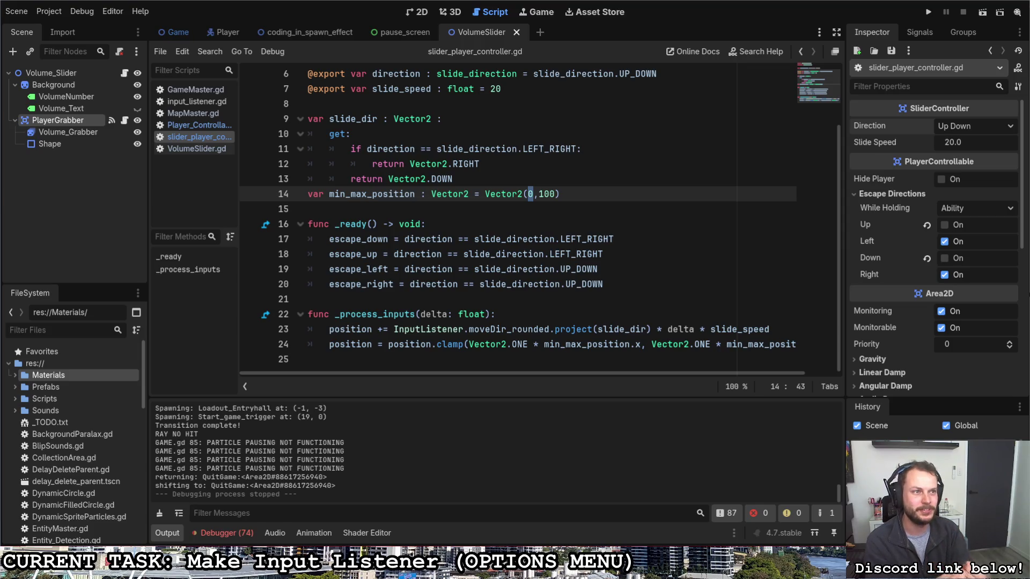
Look over the current script, then bring up the Volume_Slider node's VolumeSlider.gd
left_click(554, 211)
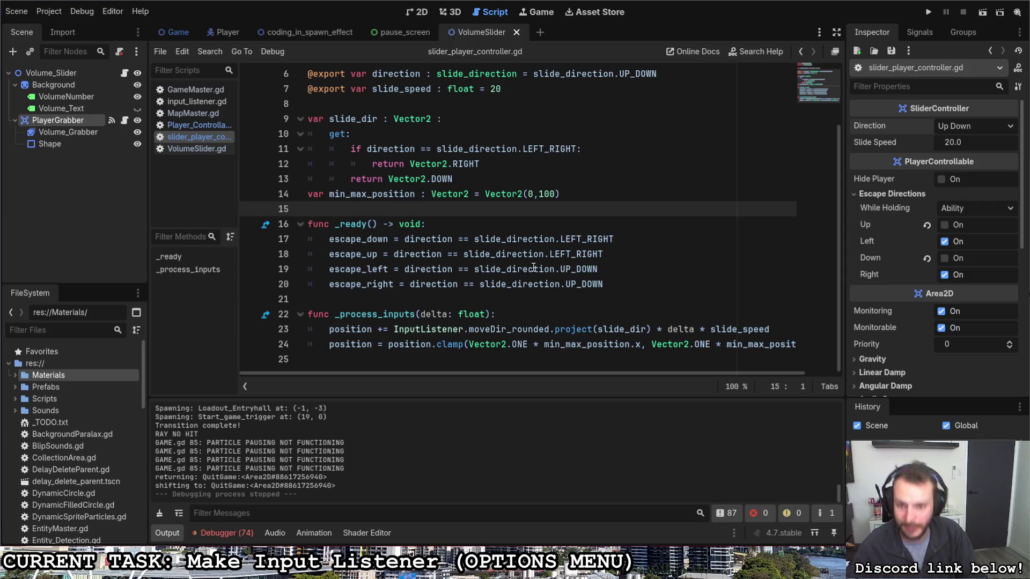
left_click(593, 270)
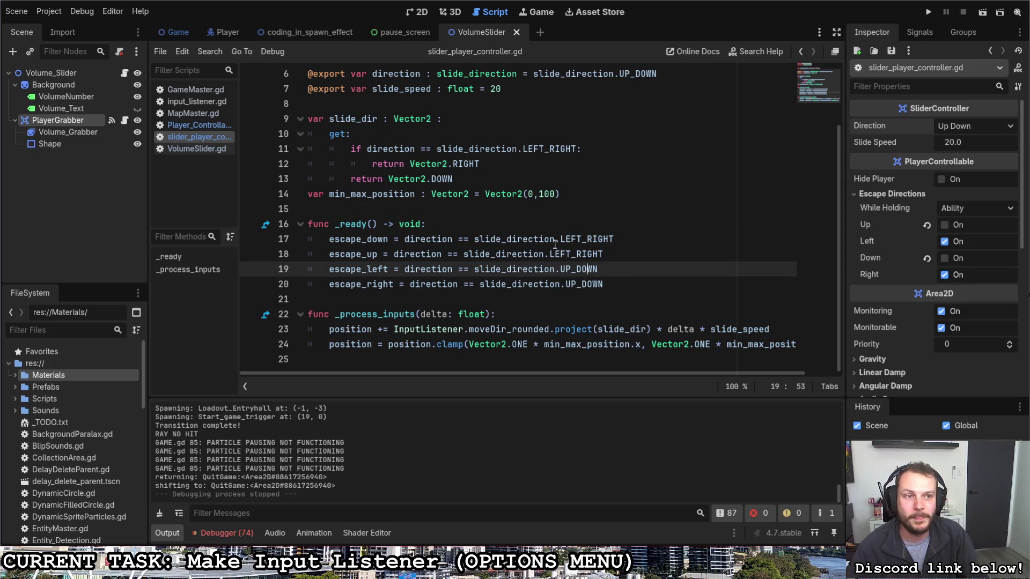
scroll(548, 273, "up", 2)
left_click(76, 73)
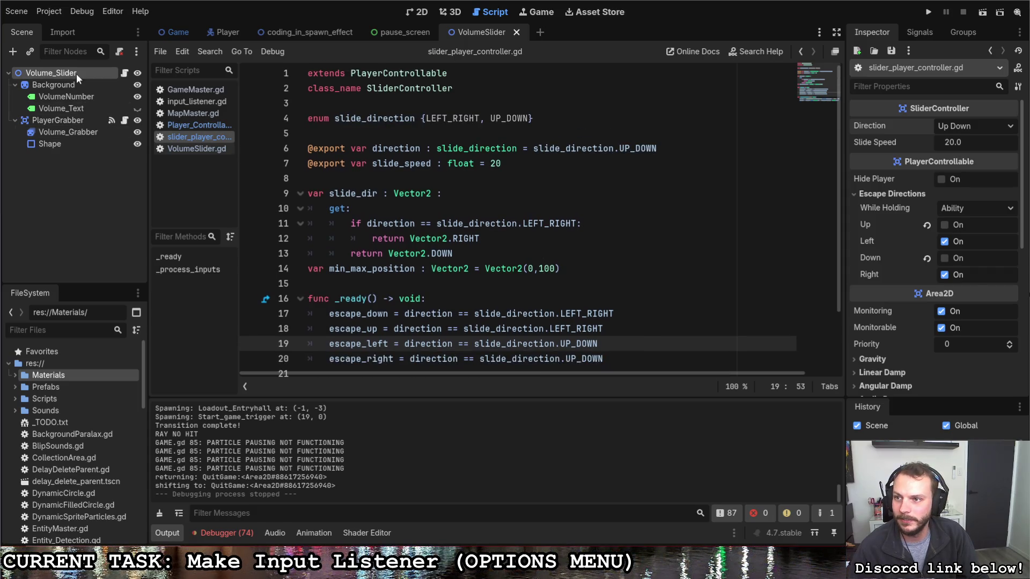
scroll(403, 150, "down", 1)
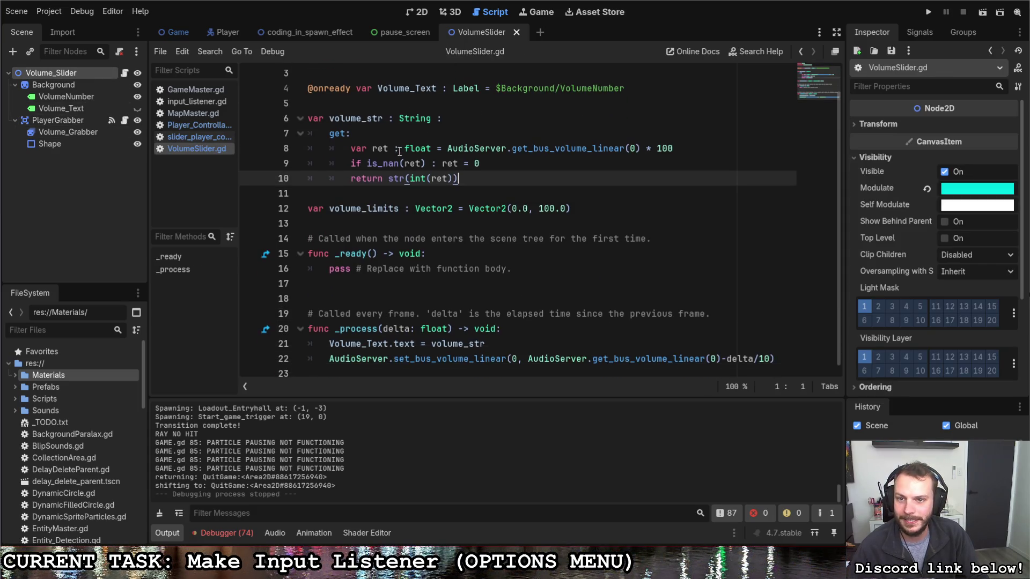
scroll(396, 176, "up", 1)
left_click(370, 256)
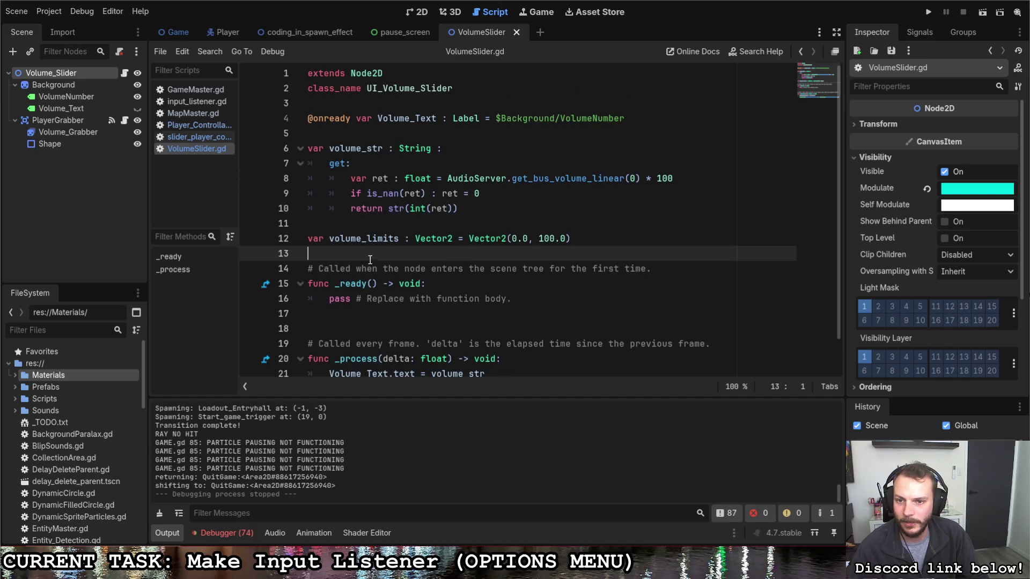
key("Return")
key("Return")
type("var ")
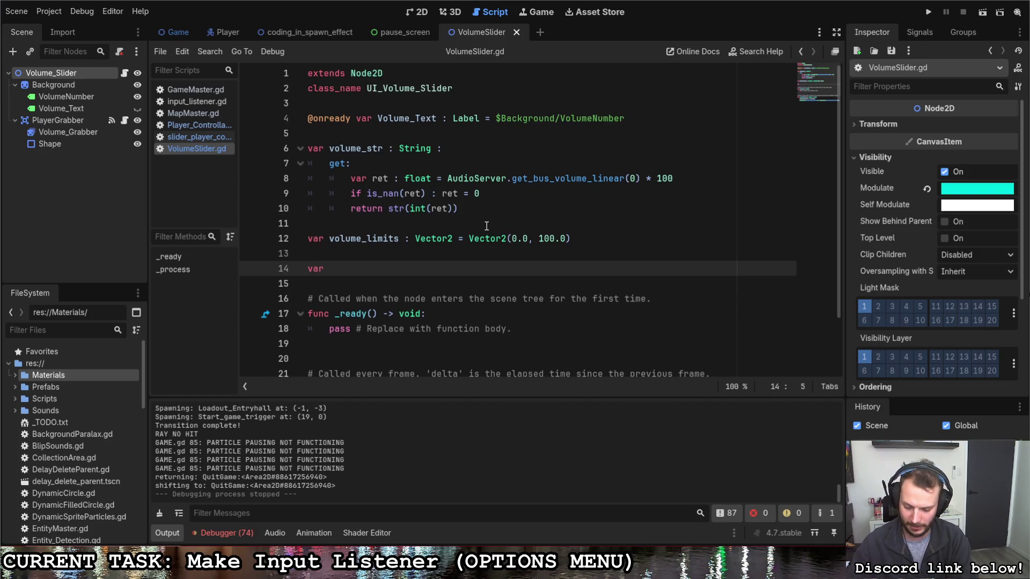
type("grabber : ")
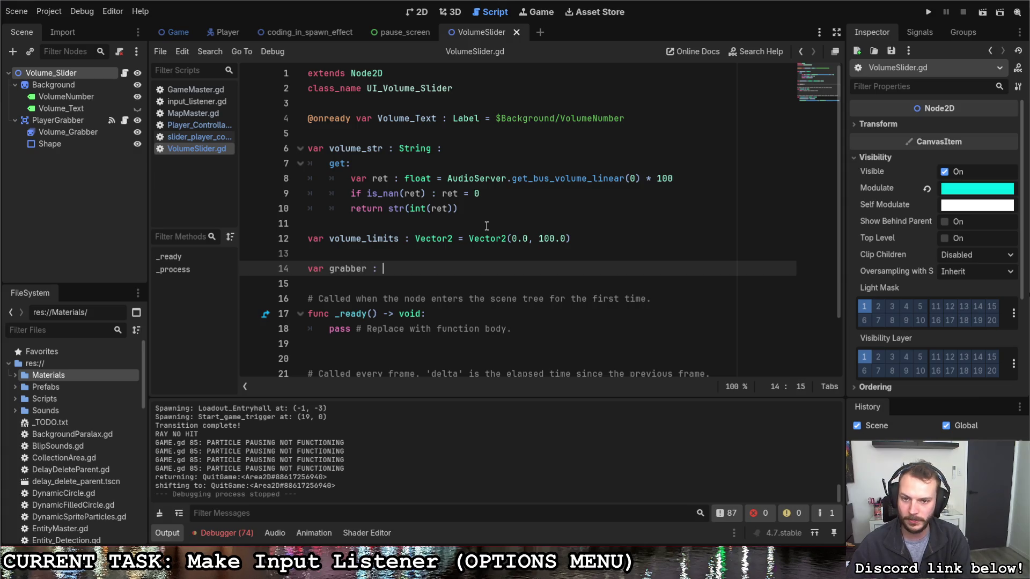
type("Pl")
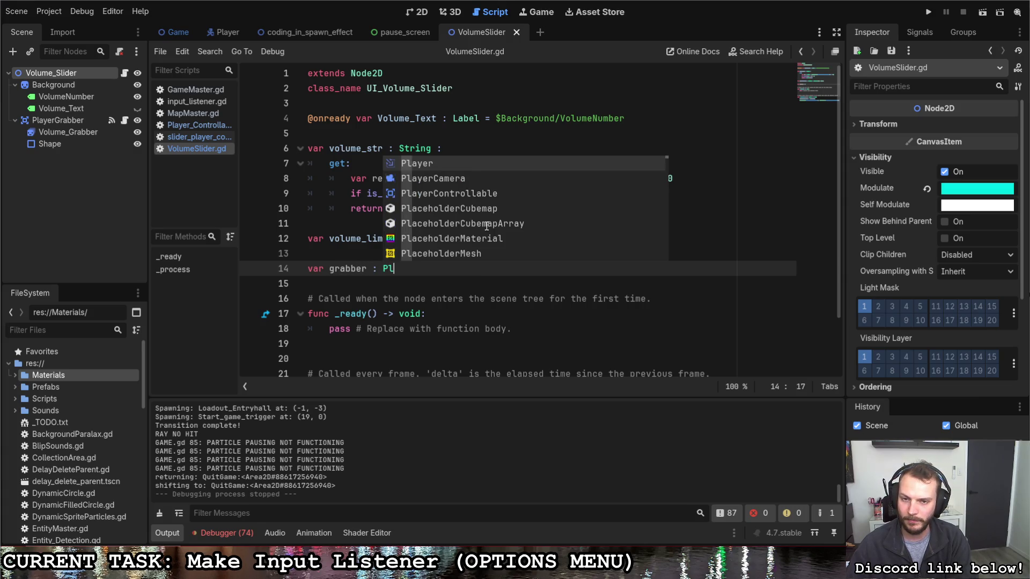
type("ayer")
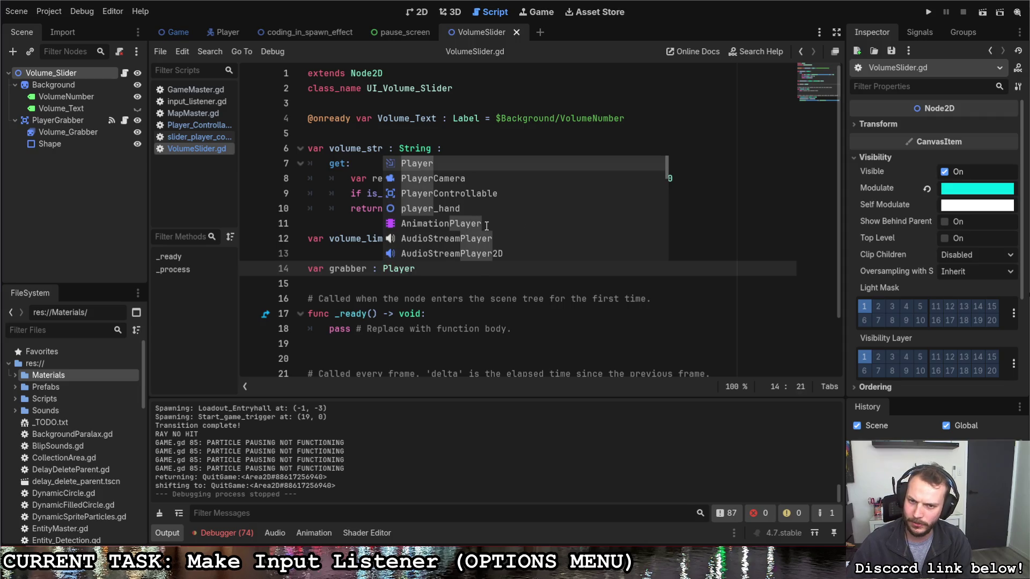
key("BackSpace")
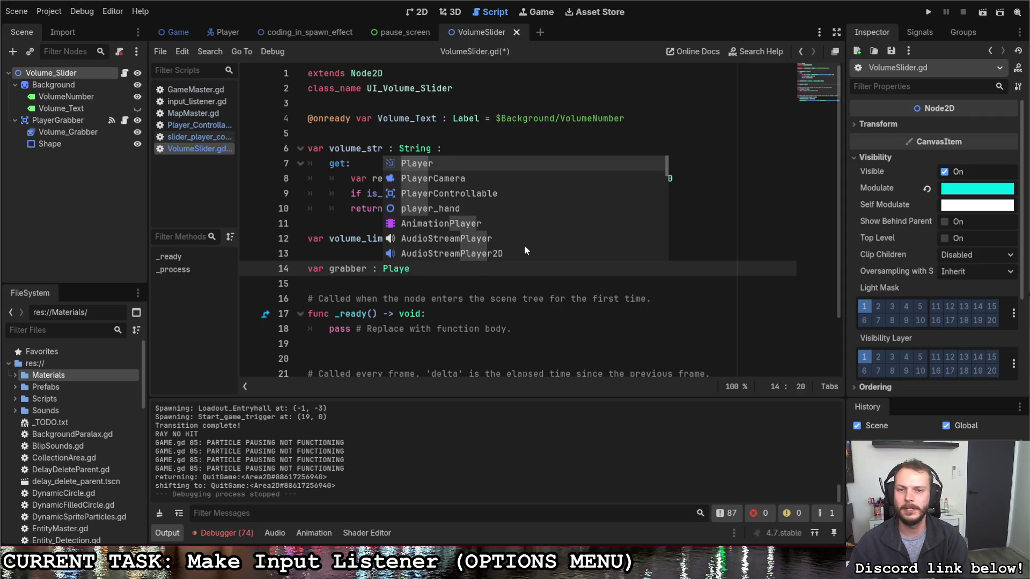
key("BackSpace")
key("BackSpace")
key("BackSpace")
type("Slid")
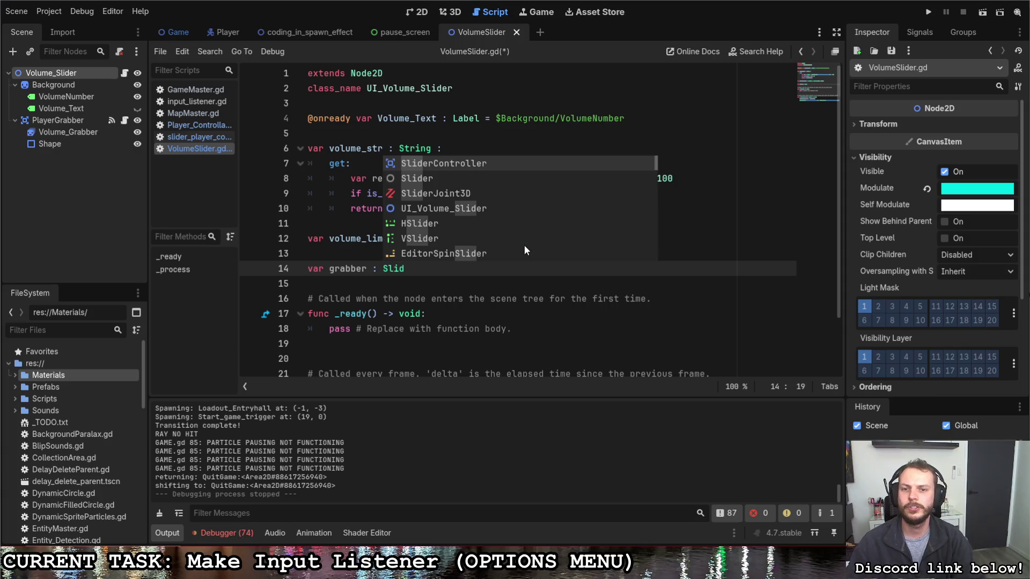
key("Return")
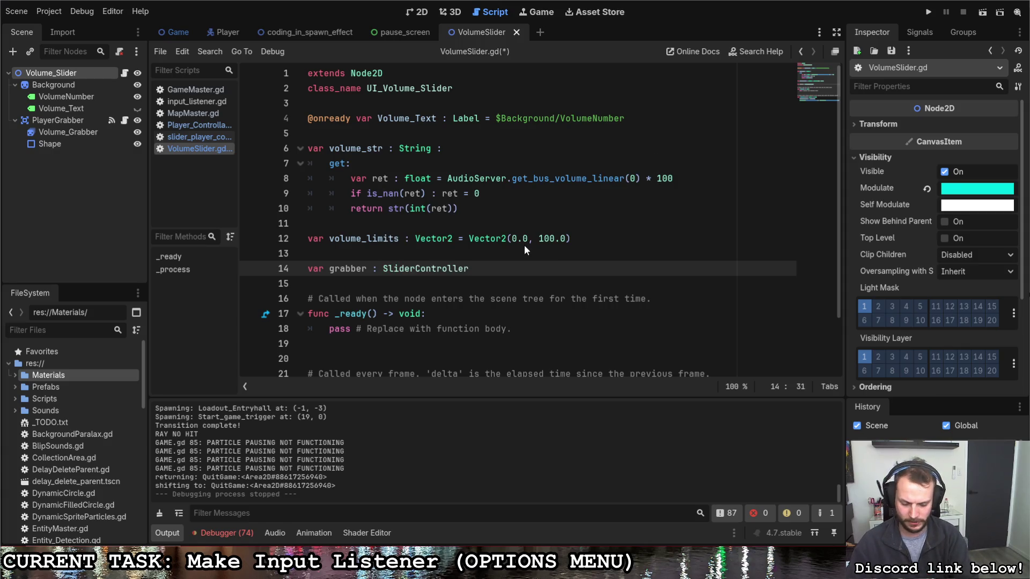
type("=")
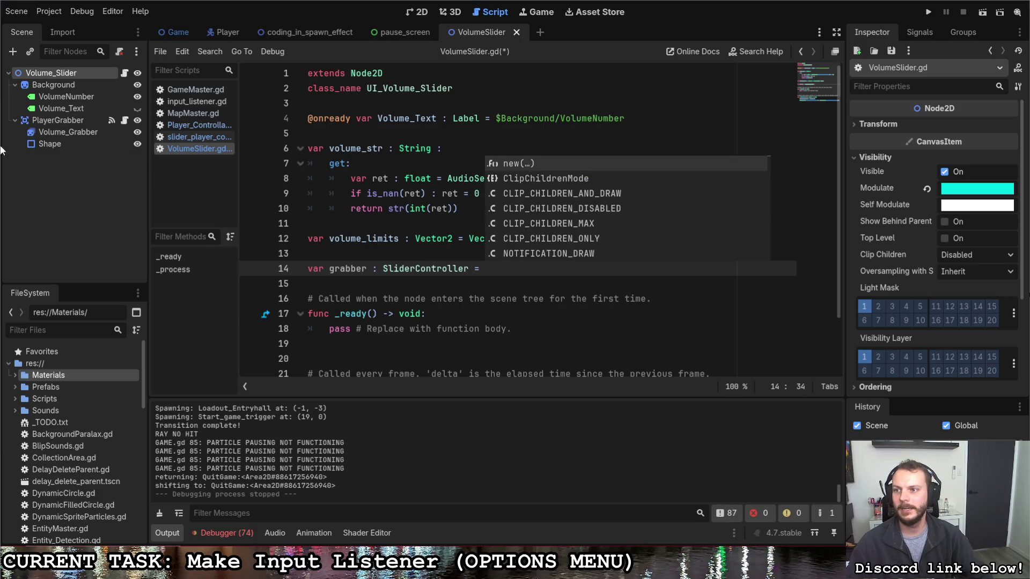
mouse_move(63, 122)
left_mouse_down()
mouse_move(478, 252)
mouse_move(500, 268)
left_mouse_up()
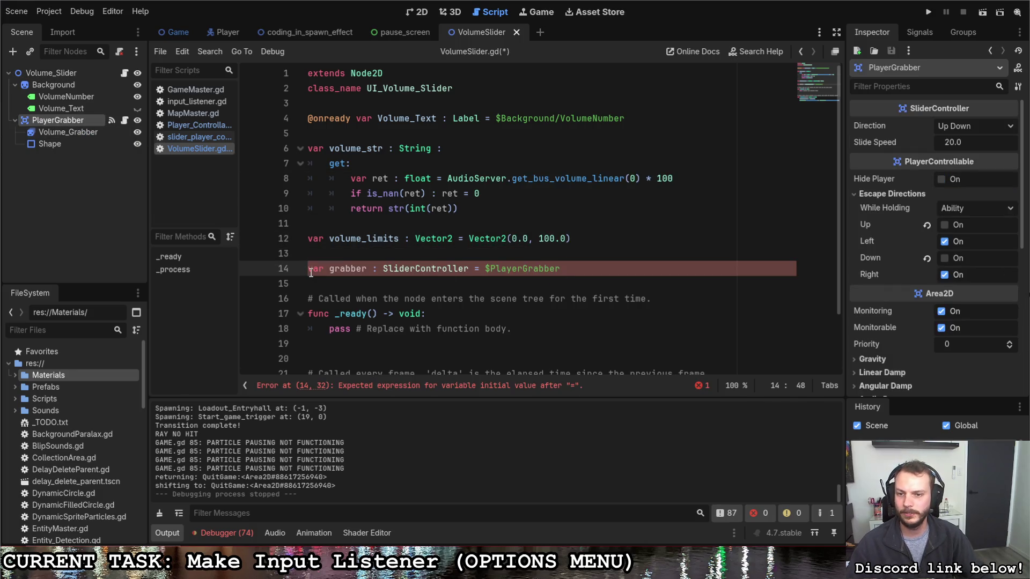
type("@onready")
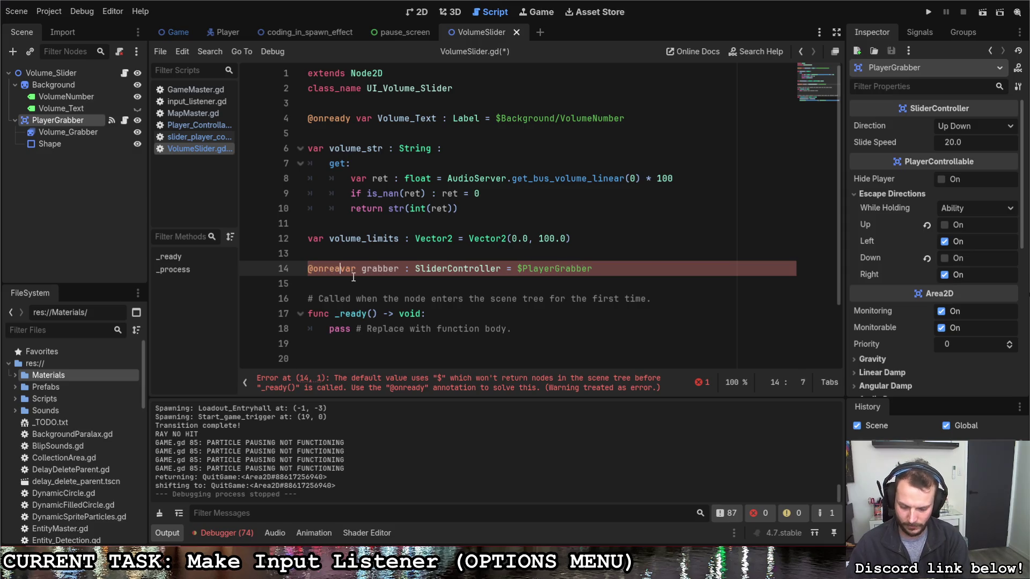
key("ctrl+s")
left_click(514, 283)
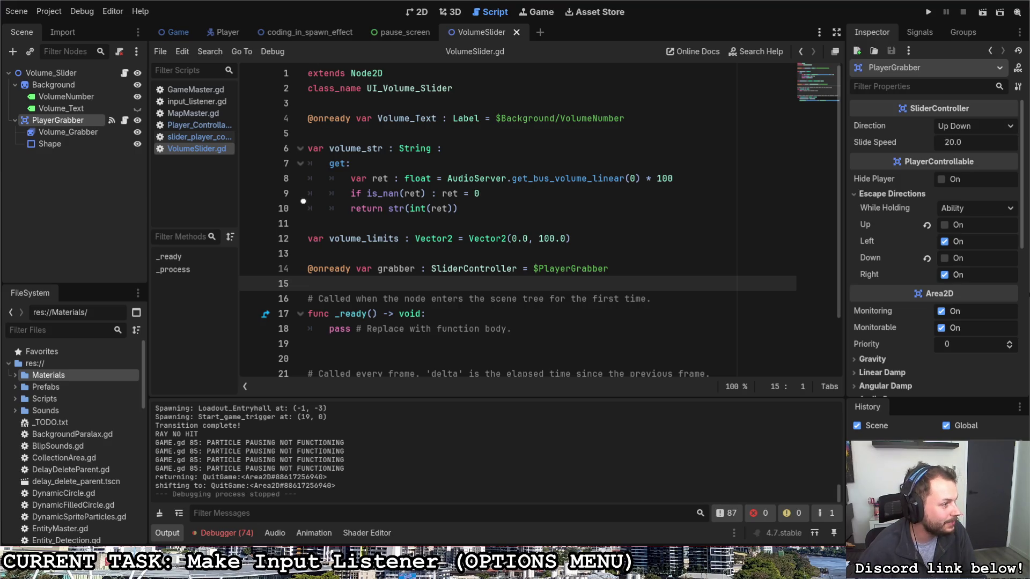
mouse_move(120, 105)
left_mouse_down()
mouse_move(142, 418)
mouse_move(380, 112)
mouse_move(605, 268)
mouse_move(473, 413)
mouse_move(142, 417)
left_mouse_up()
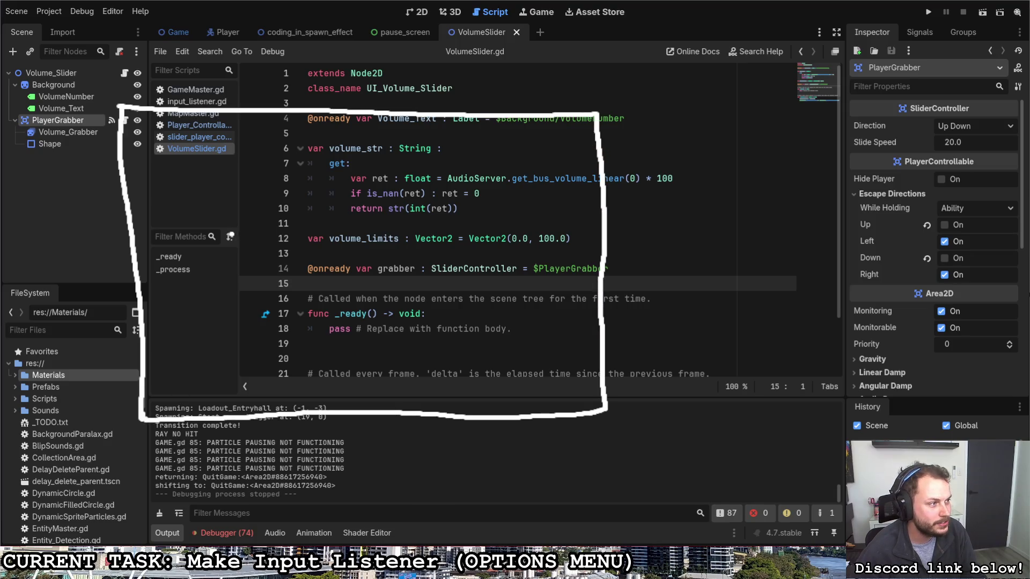
mouse_move(138, 136)
left_mouse_down()
mouse_move(127, 145)
mouse_move(324, 141)
mouse_move(323, 113)
mouse_move(366, 116)
mouse_move(156, 123)
mouse_move(155, 92)
mouse_move(259, 122)
mouse_move(258, 75)
mouse_move(271, 95)
left_mouse_up()
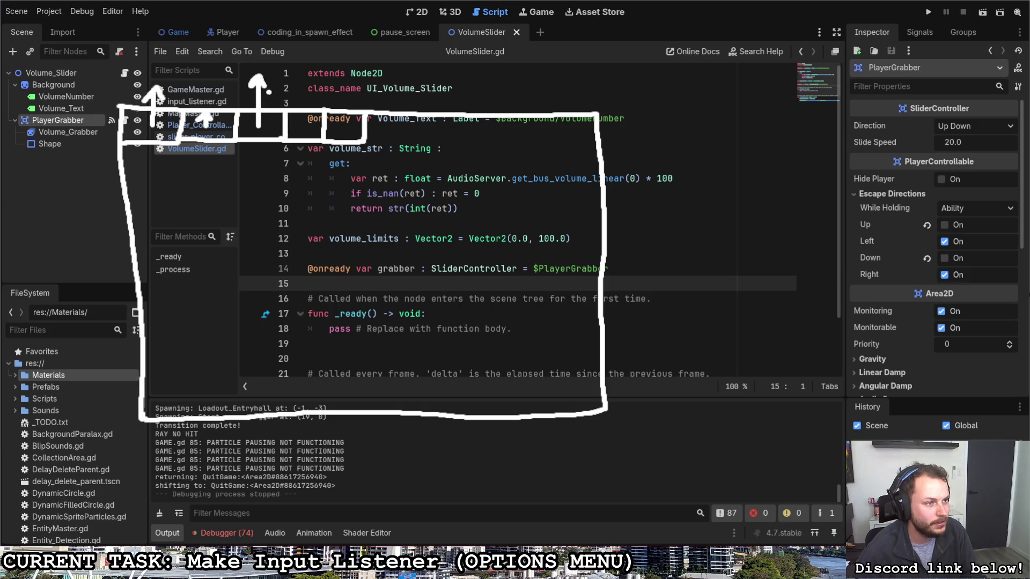
mouse_move(304, 129)
left_mouse_down()
mouse_move(303, 46)
mouse_move(312, 57)
left_mouse_up()
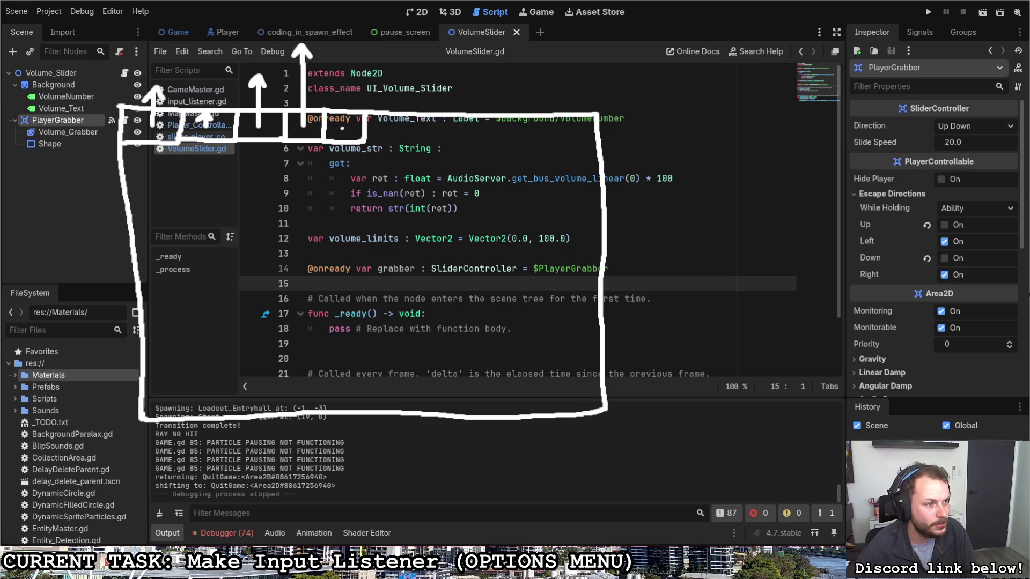
left_click_drag(343, 130, 343, 88)
mouse_move(335, 99)
left_mouse_down()
mouse_move(342, 87)
mouse_move(353, 98)
left_mouse_up()
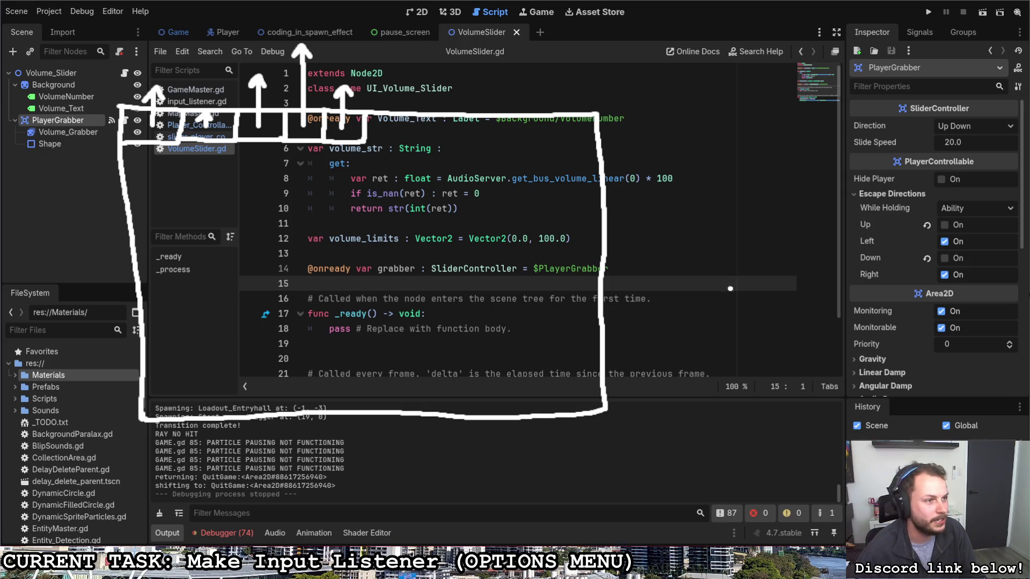
mouse_move(161, 76)
left_mouse_down()
mouse_move(136, 141)
mouse_move(171, 75)
mouse_move(169, 104)
mouse_move(274, 72)
mouse_move(290, 102)
mouse_move(349, 81)
mouse_move(793, 91)
mouse_move(418, 547)
mouse_move(409, 98)
left_mouse_up()
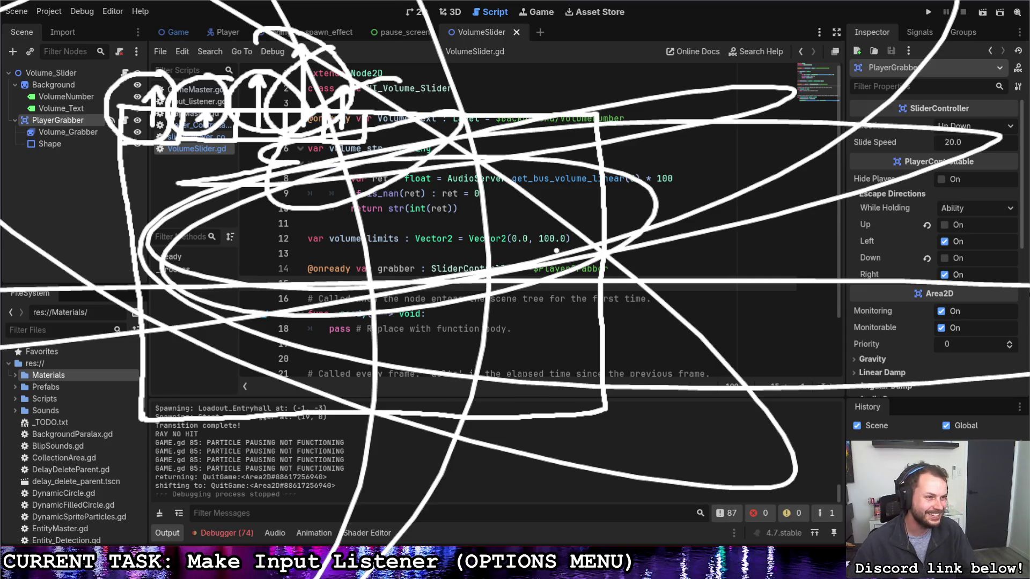
key("ctrl+z")
key("ctrl+z")
key("ctrl+z")
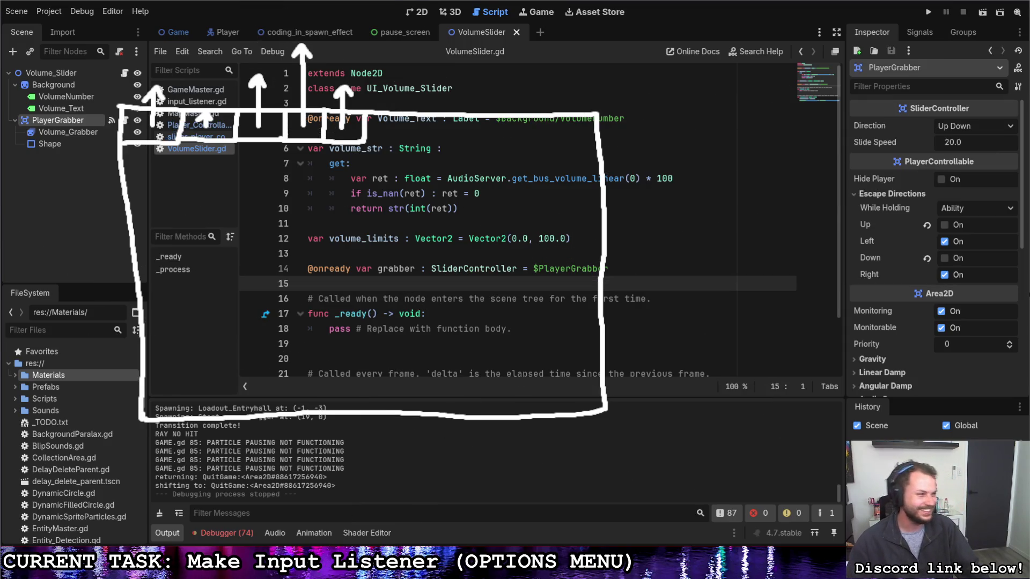
mouse_move(96, 156)
left_mouse_down()
mouse_move(86, 156)
mouse_move(113, 188)
left_mouse_up()
left_click_drag(137, 142, 440, 150)
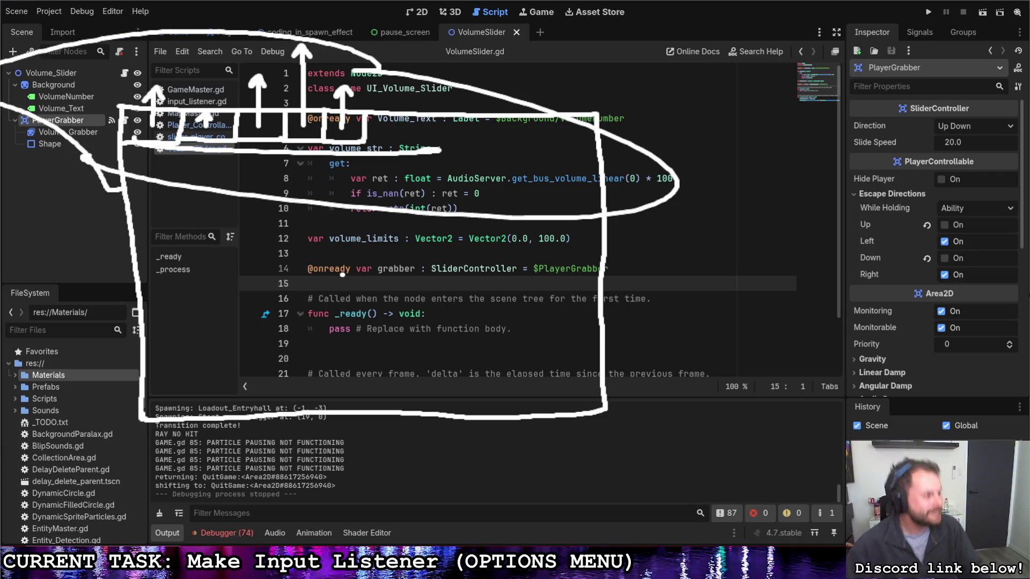
key("ctrl+z")
key("ctrl+z")
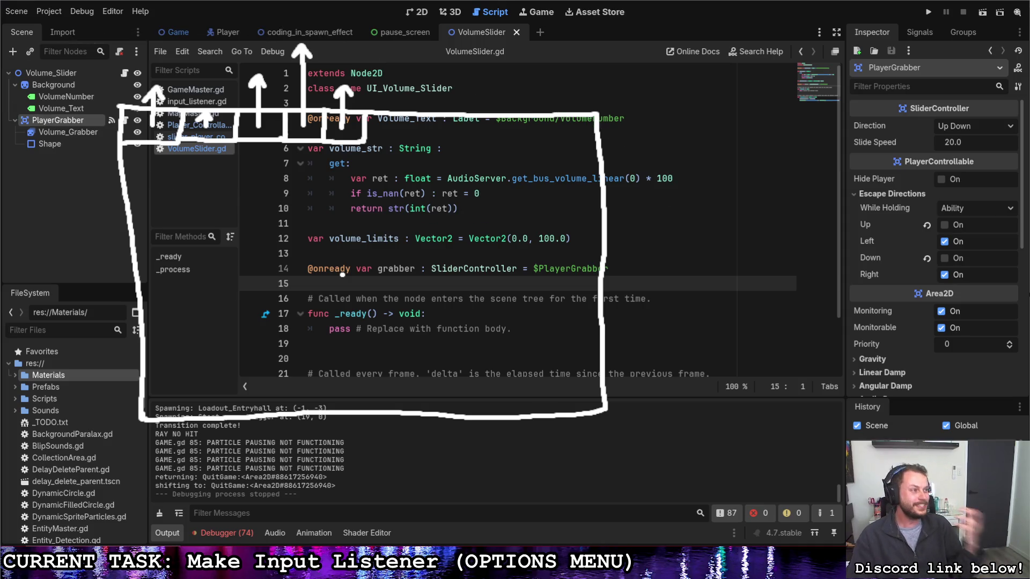
key("ctrl+z")
key("ctrl+z")
key("ctrl+z")
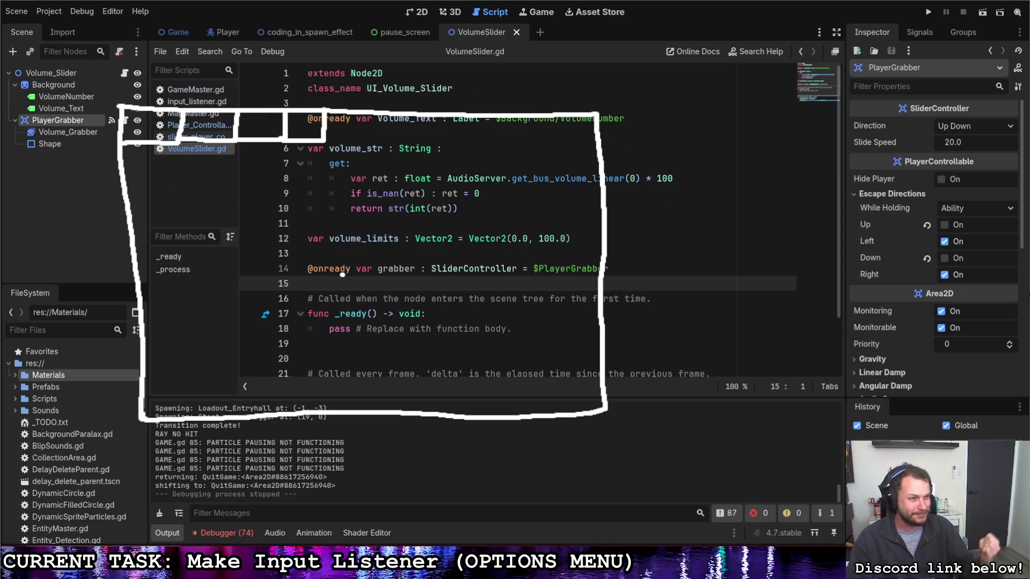
key("ctrl+z")
key("ctrl+z")
key("ctrl+z")
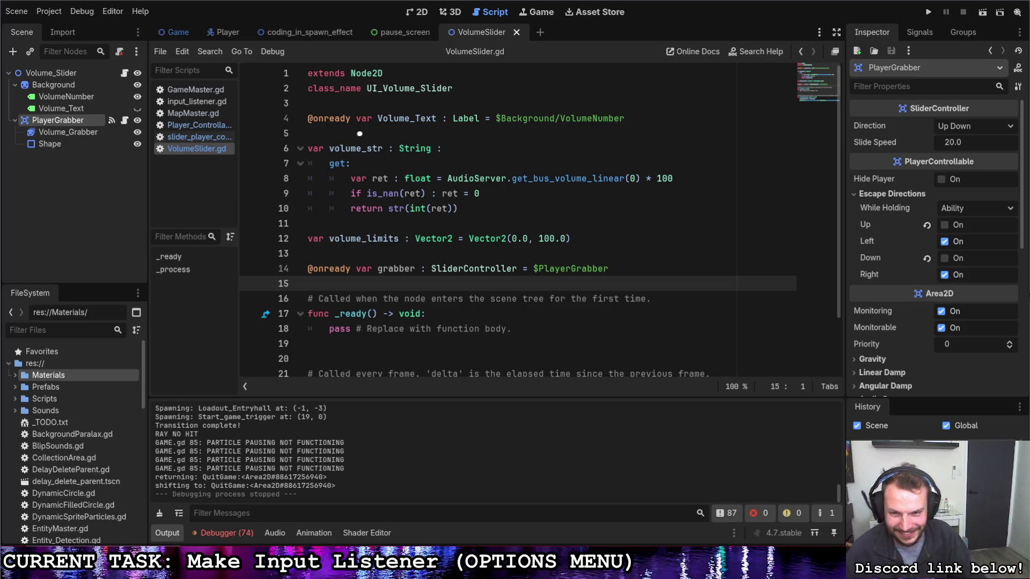
left_click(612, 269)
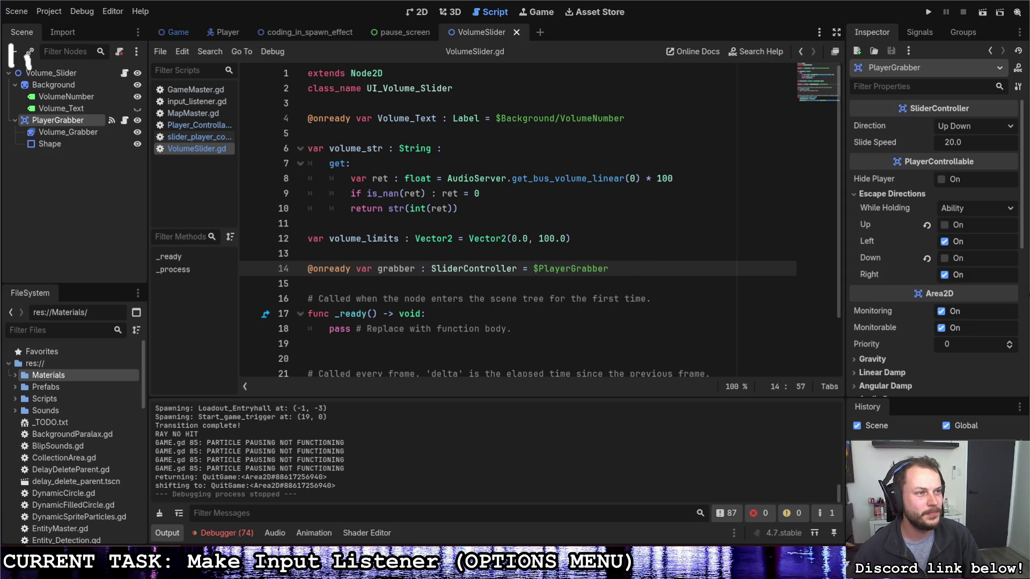
left_click(43, 70)
type("IT'S ")
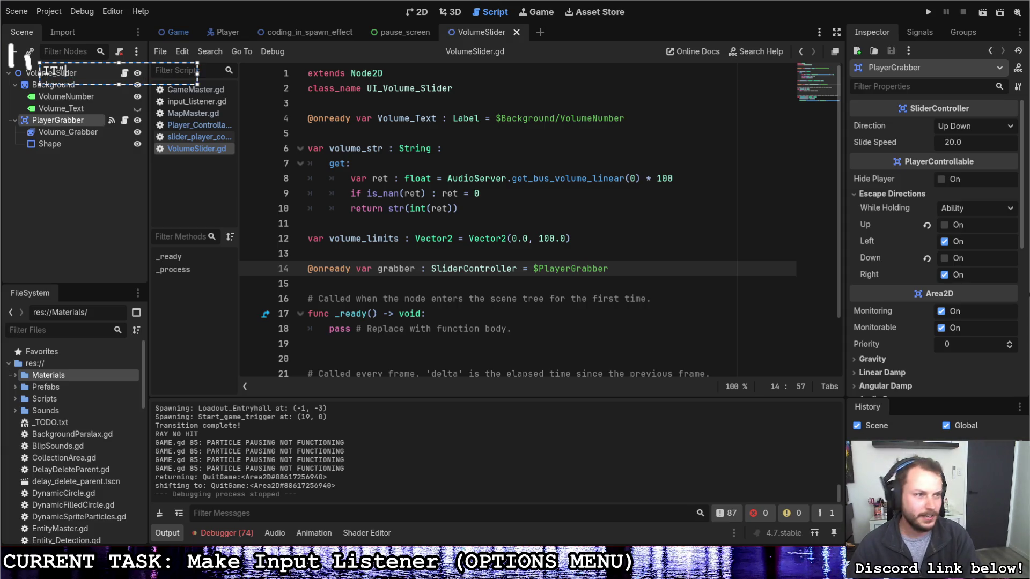
type("JUST A LIST OF")
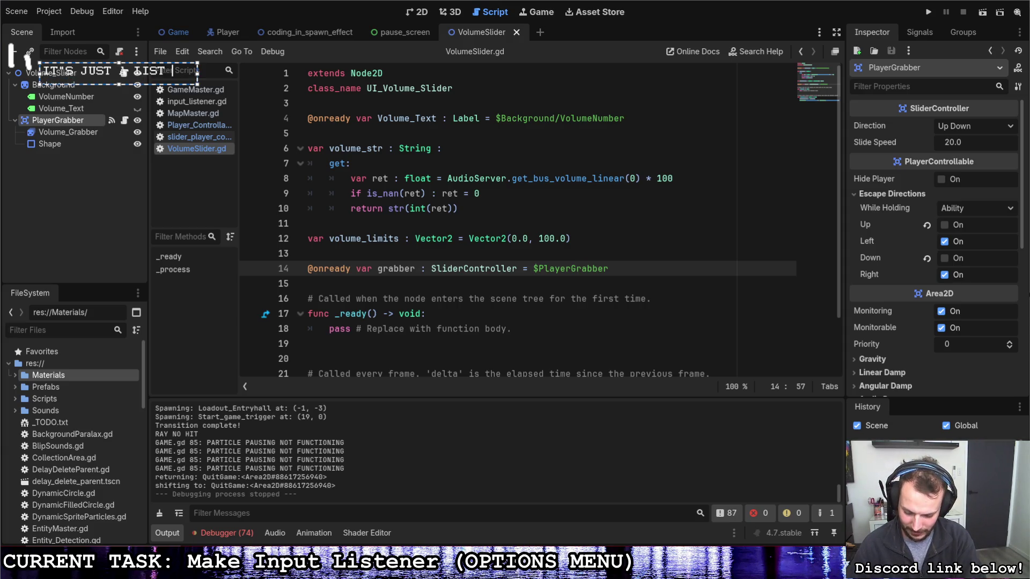
type(" NUMBERS")
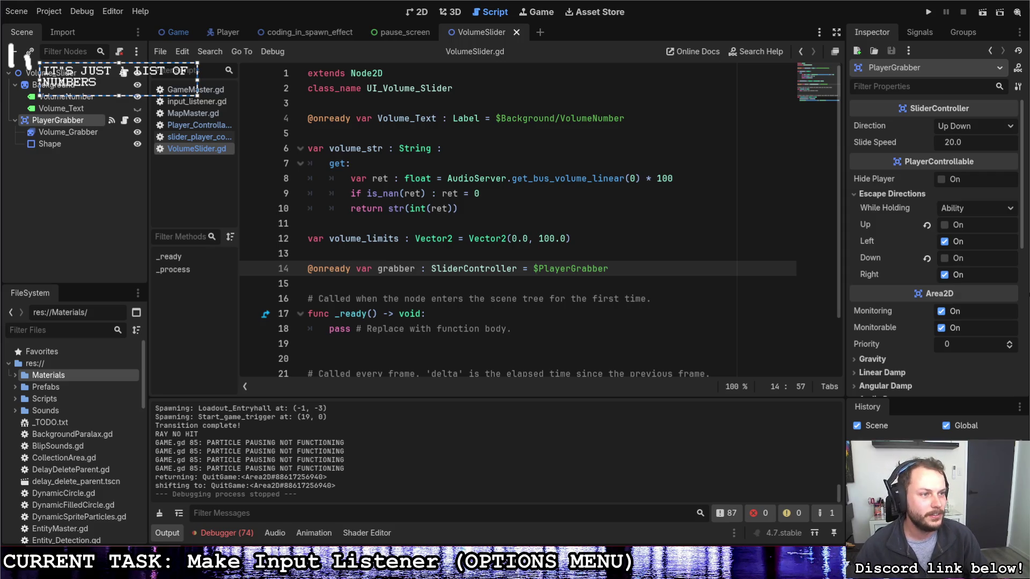
left_click_drag(198, 97, 640, 109)
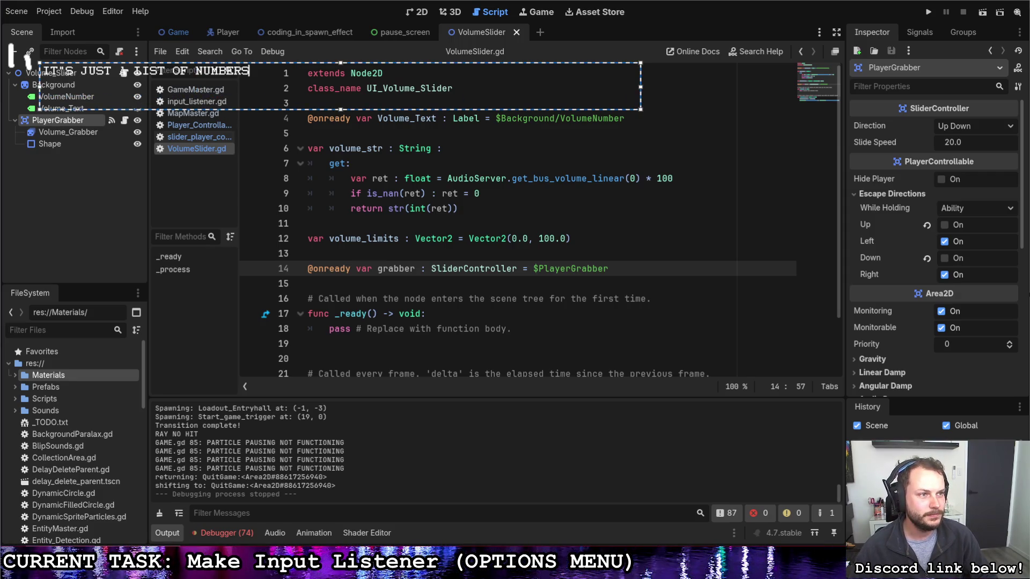
key("ctrl+a")
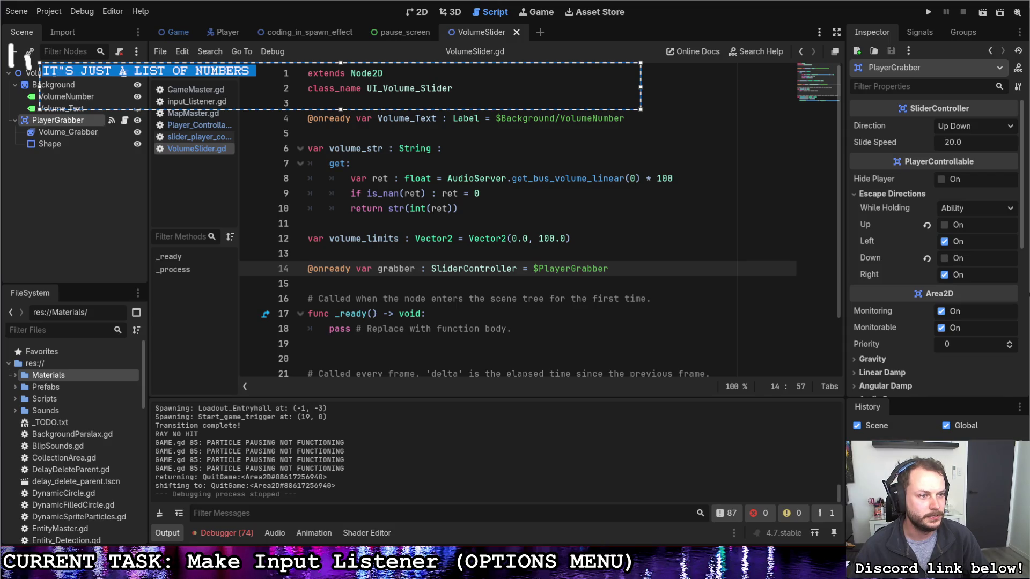
key("ctrl+shift+period")
mouse_move(641, 86)
left_mouse_down()
mouse_move(1003, 86)
mouse_move(984, 87)
left_mouse_up()
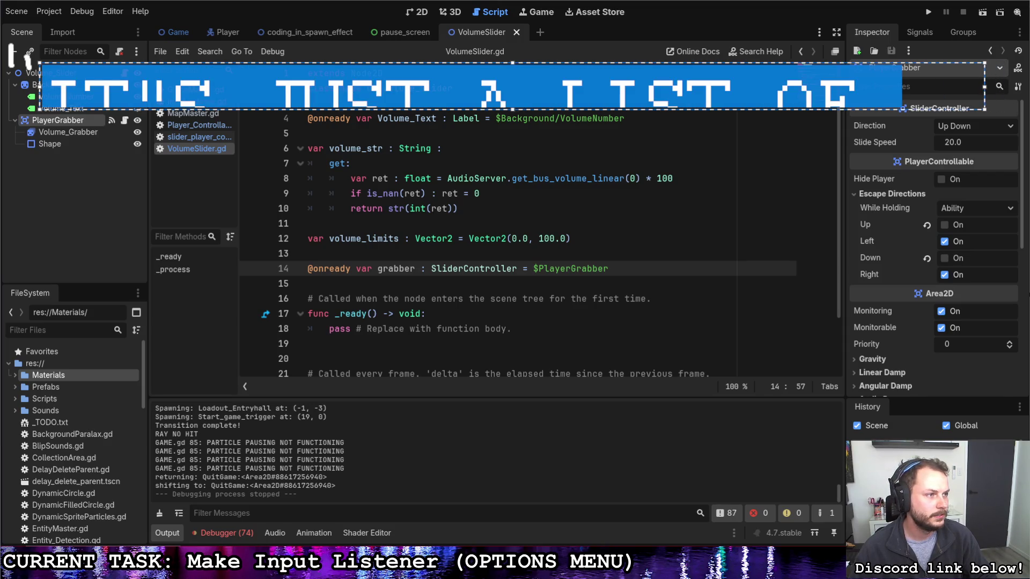
key("ctrl+shift+comma")
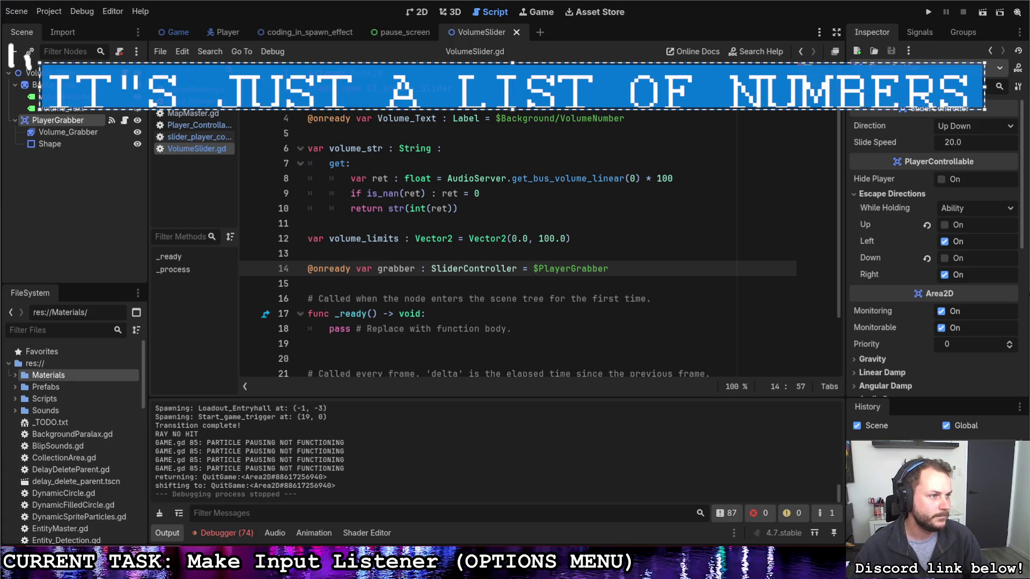
left_click_drag(512, 109, 512, 133)
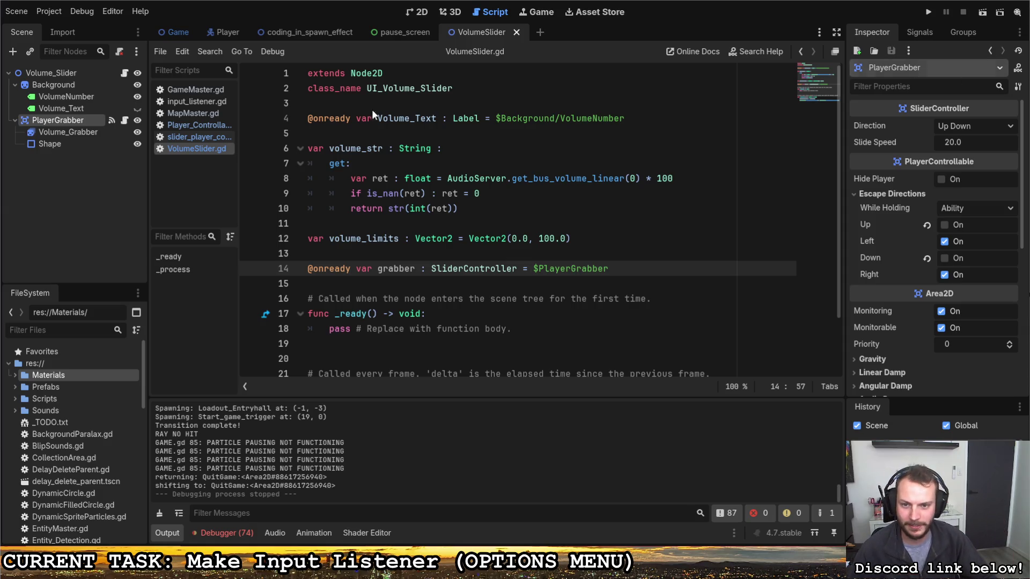
Replace the pass placeholder in _ready with grabber.min_max_position via autocomplete
left_click(455, 285)
scroll(461, 277, "down", 2)
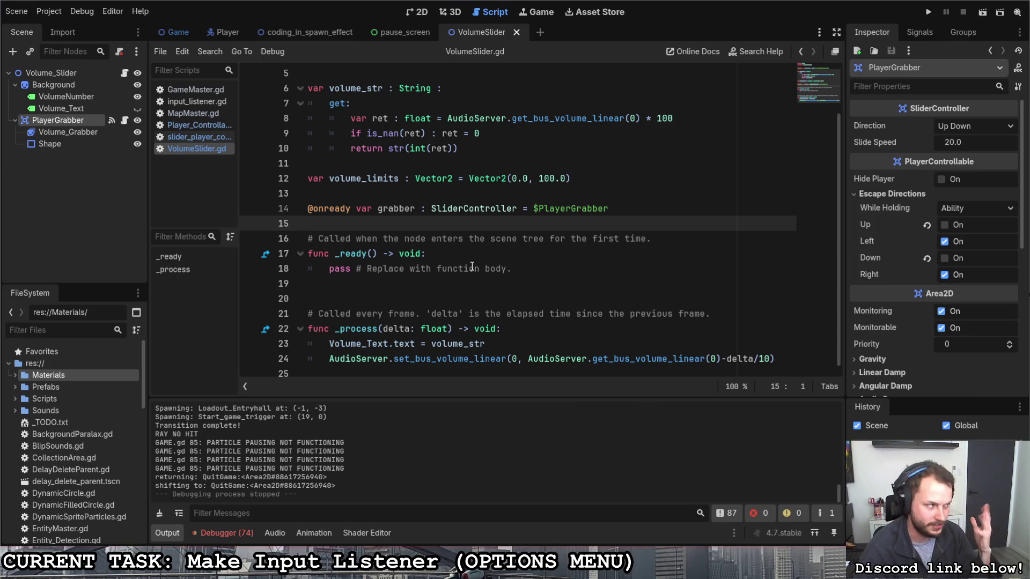
left_click(611, 209)
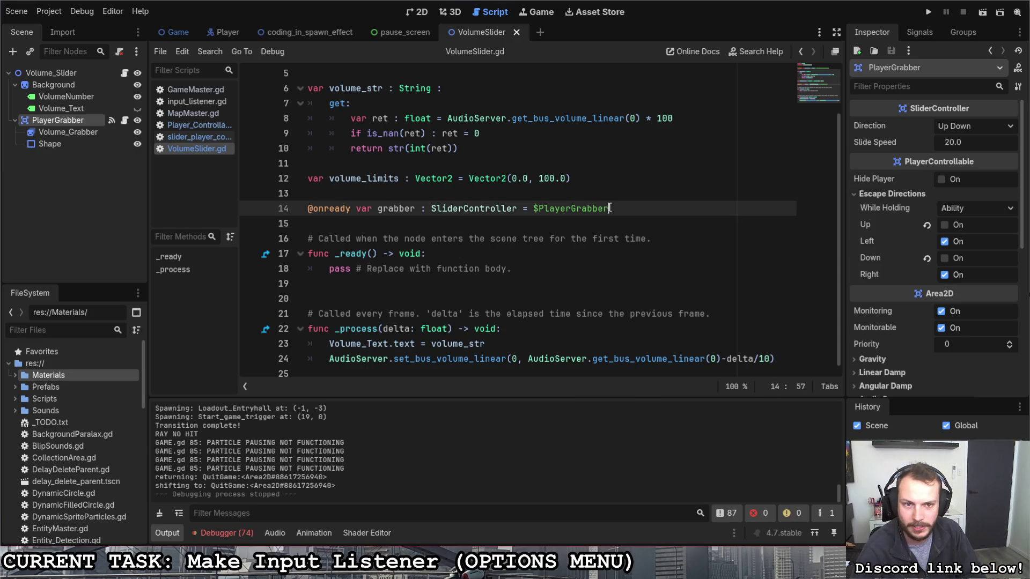
scroll(606, 210, "up", 1)
scroll(594, 223, "down", 1)
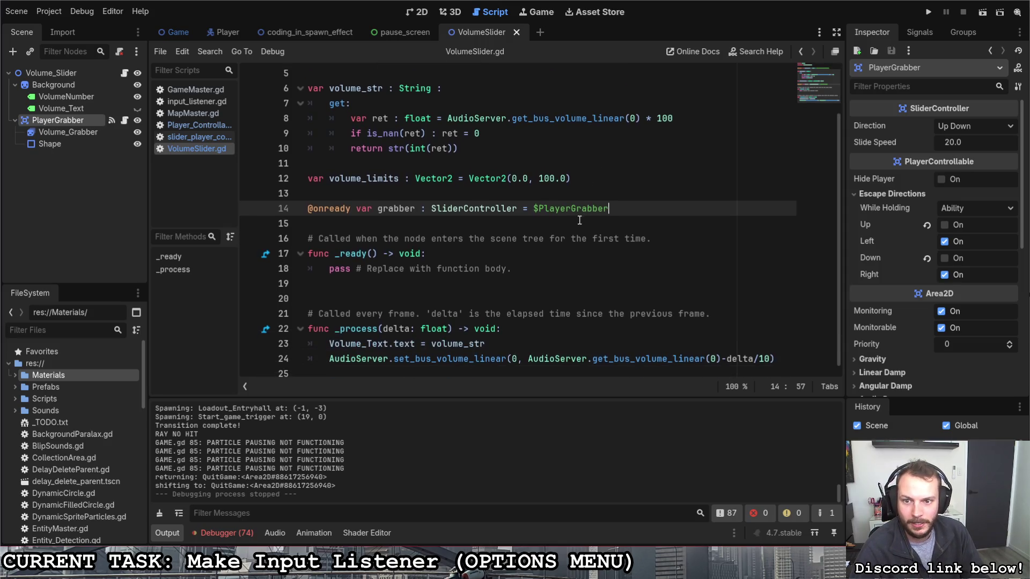
scroll(543, 220, "up", 1)
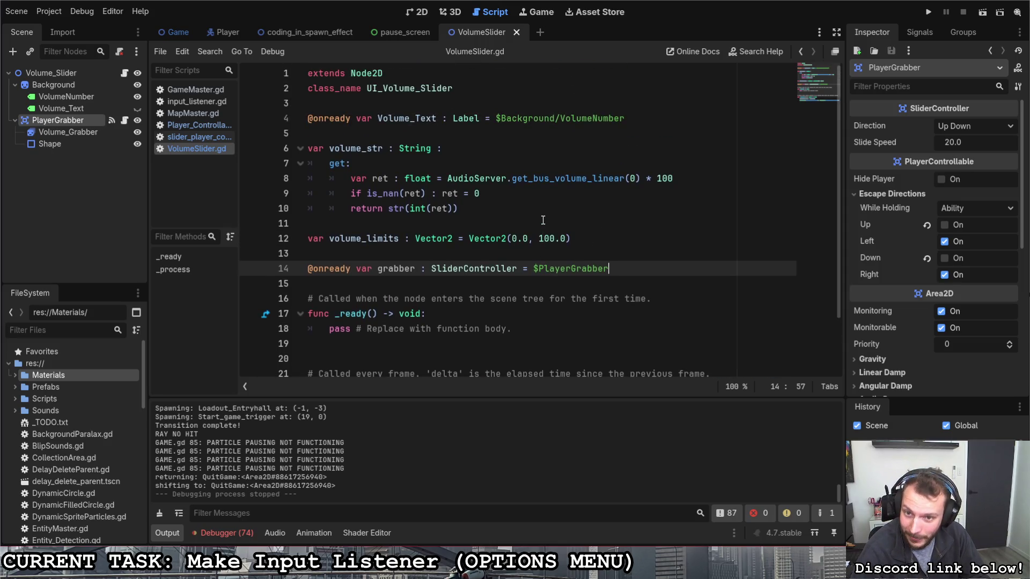
scroll(543, 220, "down", 1)
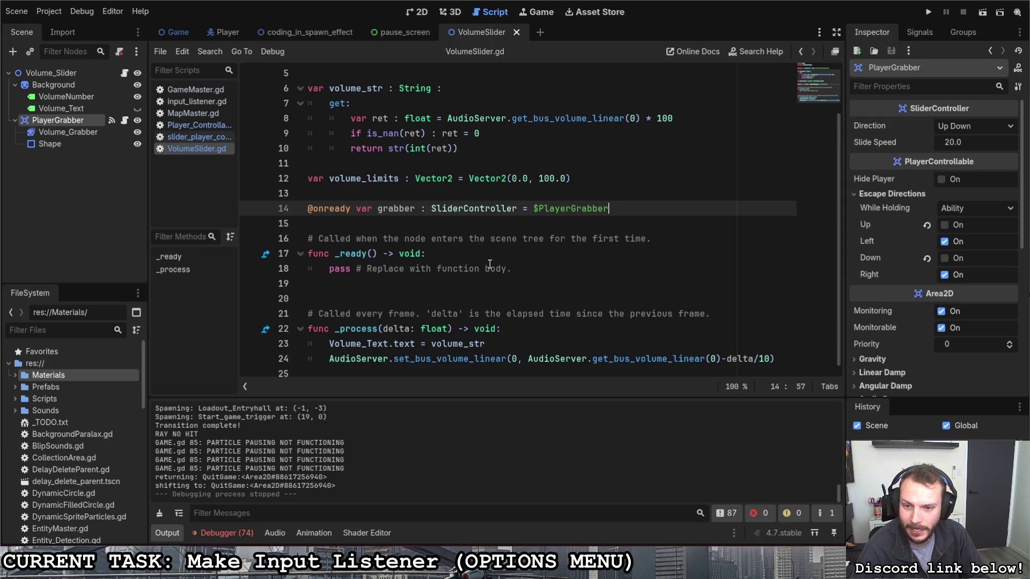
scroll(507, 274, "up", 1)
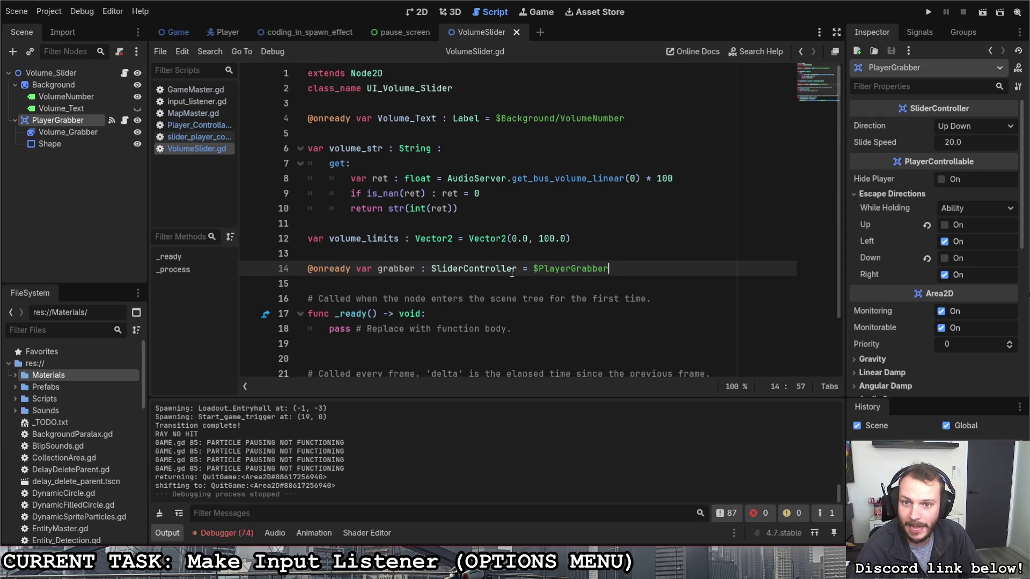
scroll(512, 272, "down", 1)
left_click_drag(521, 284, 328, 284)
type("grabber.")
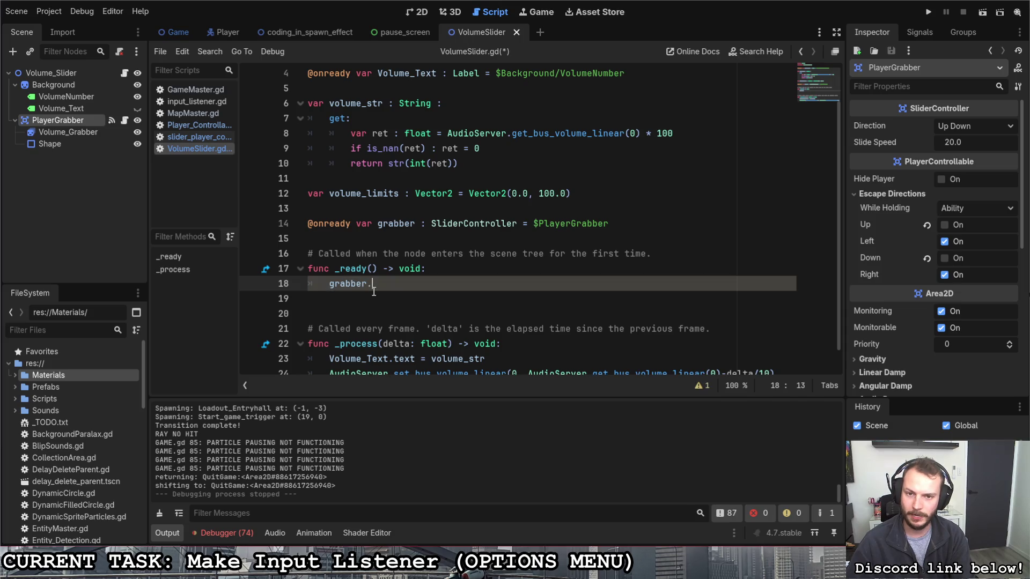
type("min")
key("Return")
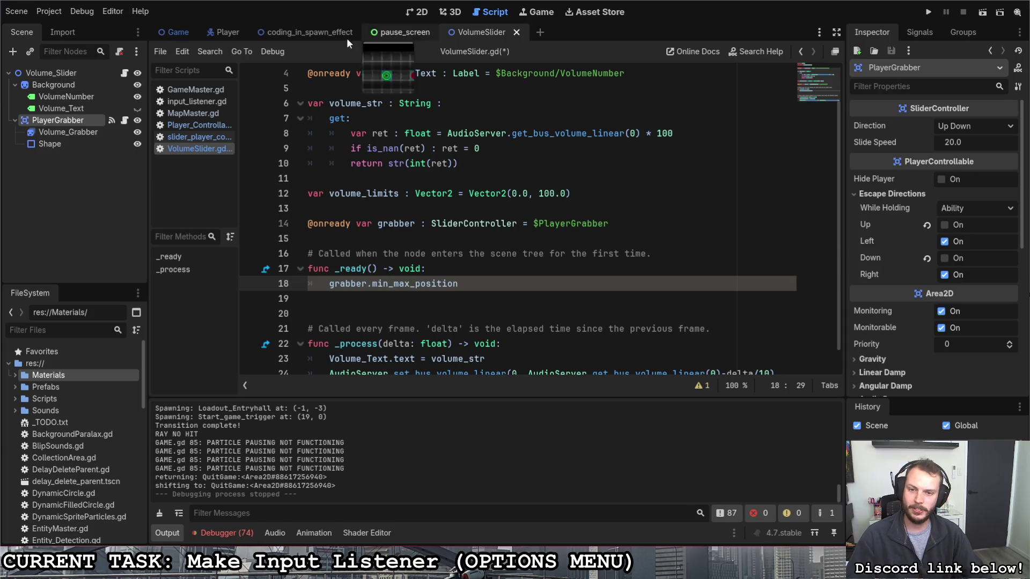
left_click(73, 74)
In the 2D view, add a Node2D as Volume_Slider's first child
left_click(418, 12)
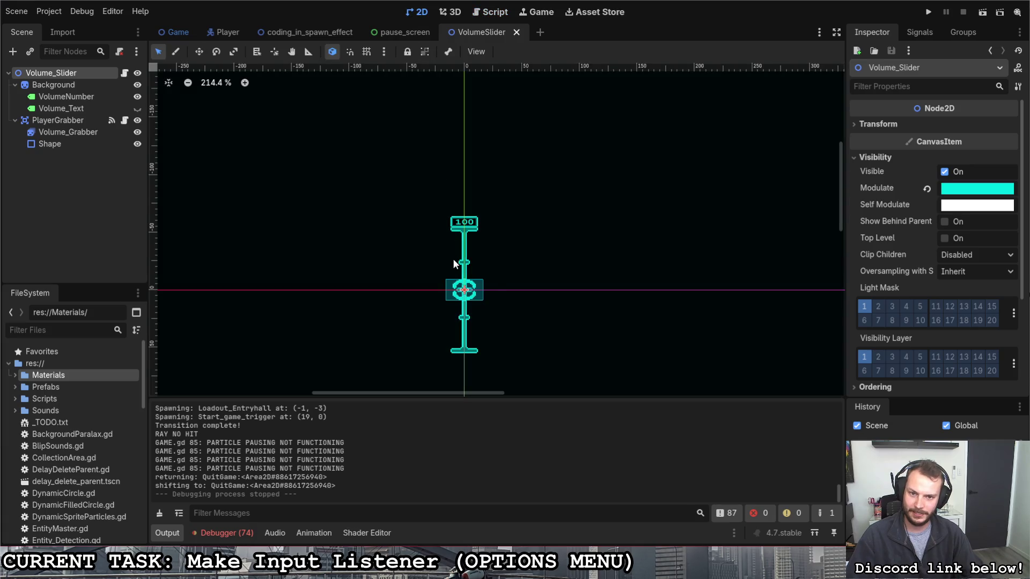
scroll(472, 308, "up", 3)
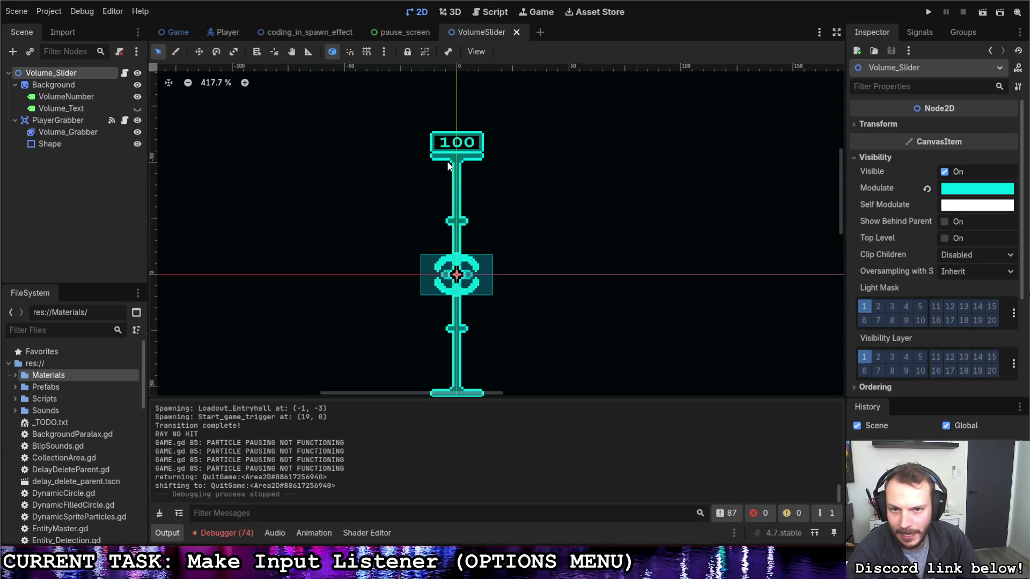
left_click(52, 85)
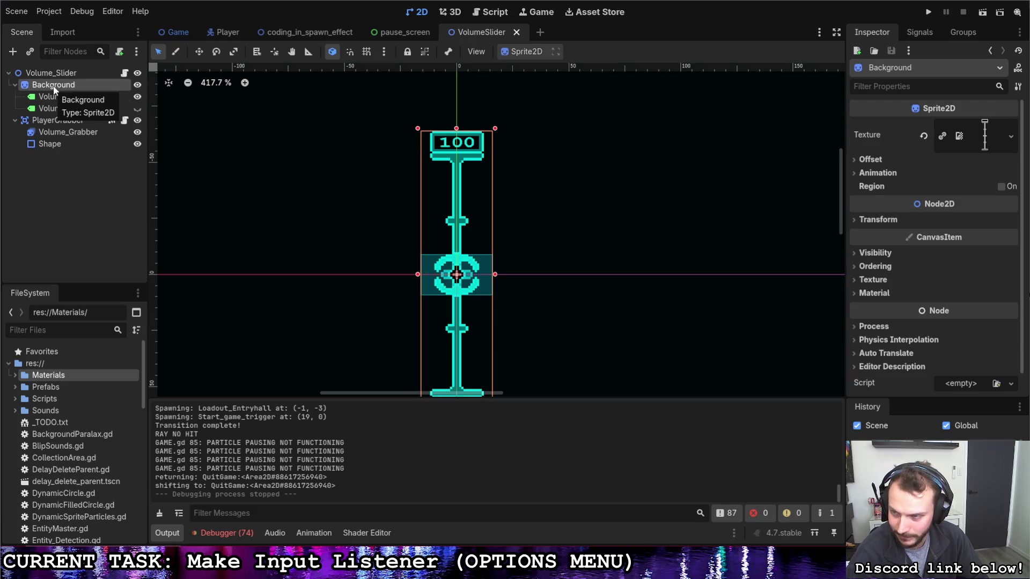
left_click(54, 74)
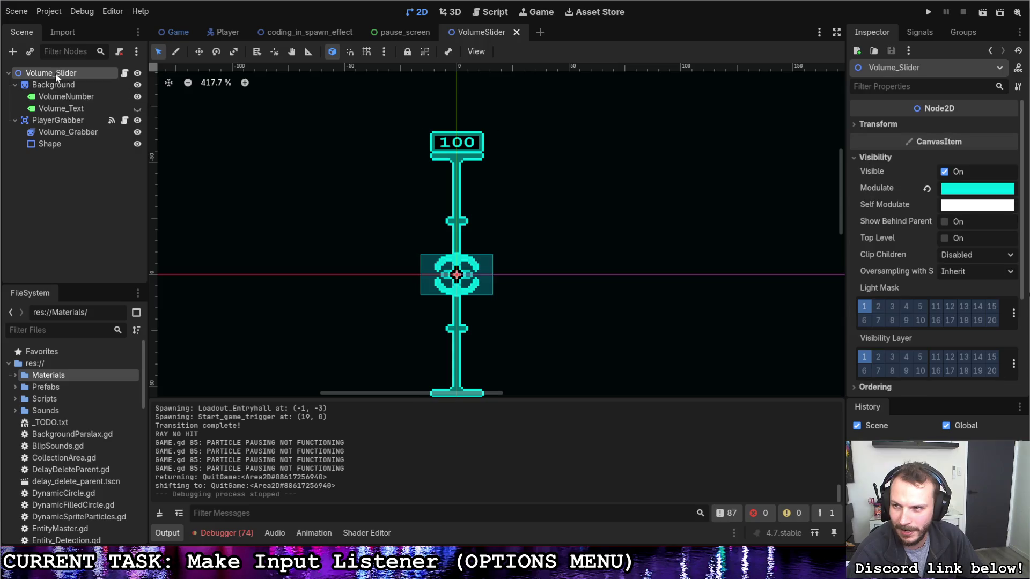
right_click(56, 73)
key("Escape")
key("ctrl+a")
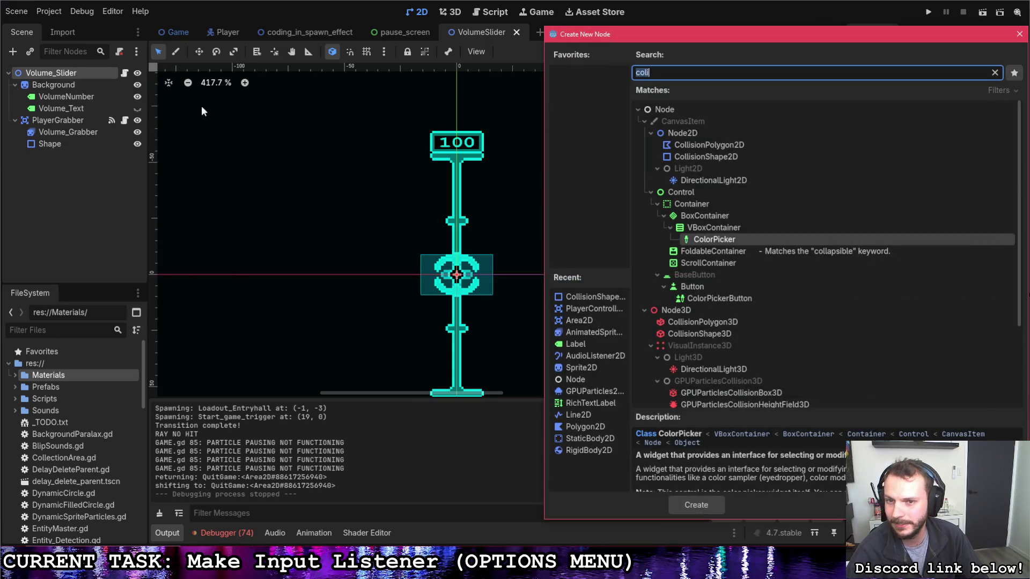
double_click(677, 134)
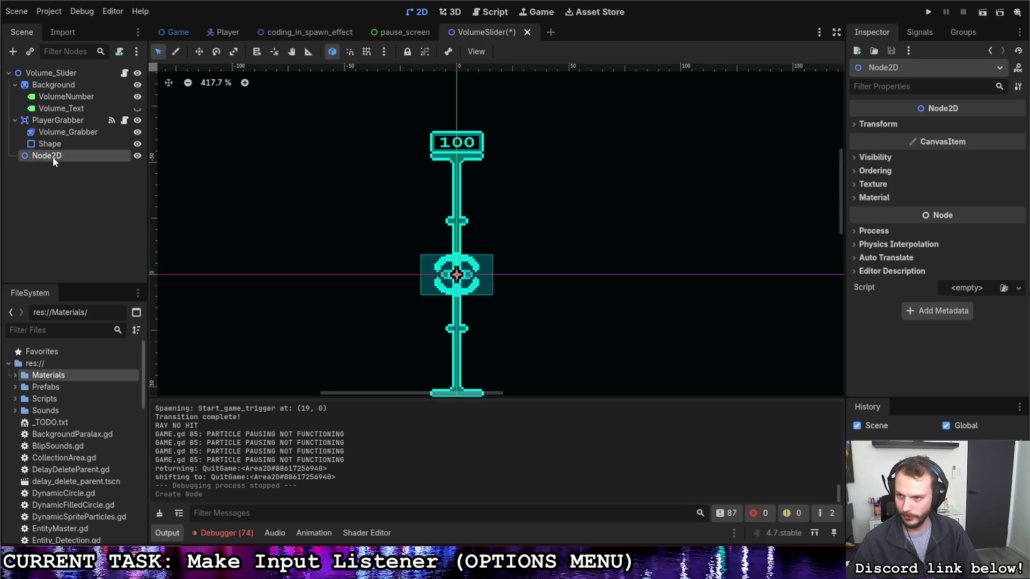
left_click_drag(53, 157, 57, 79)
Name it Min_Point, duplicate it as Max_Point, and place Max_Point above Min_Point
double_click(75, 86)
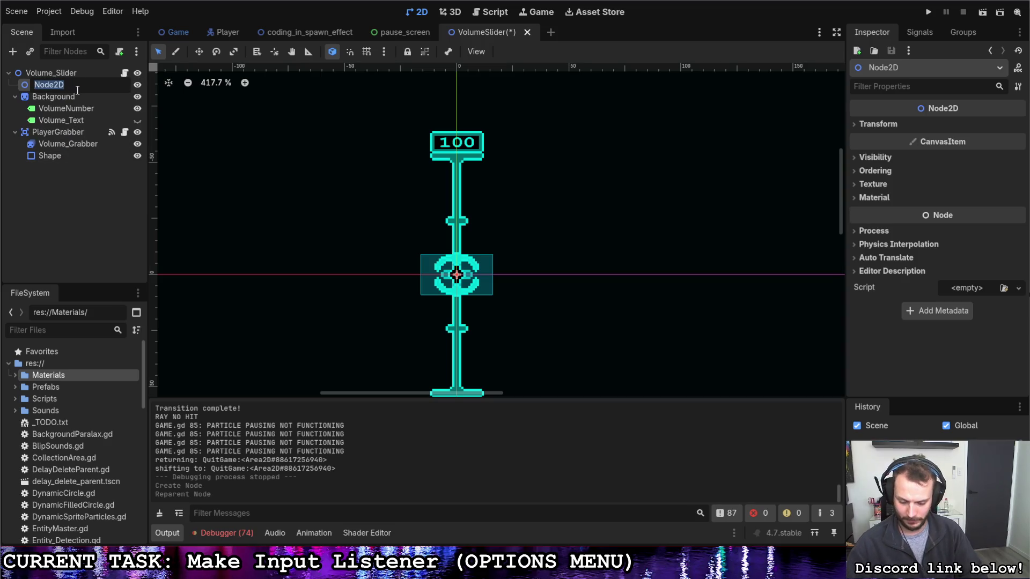
type("Min_Point")
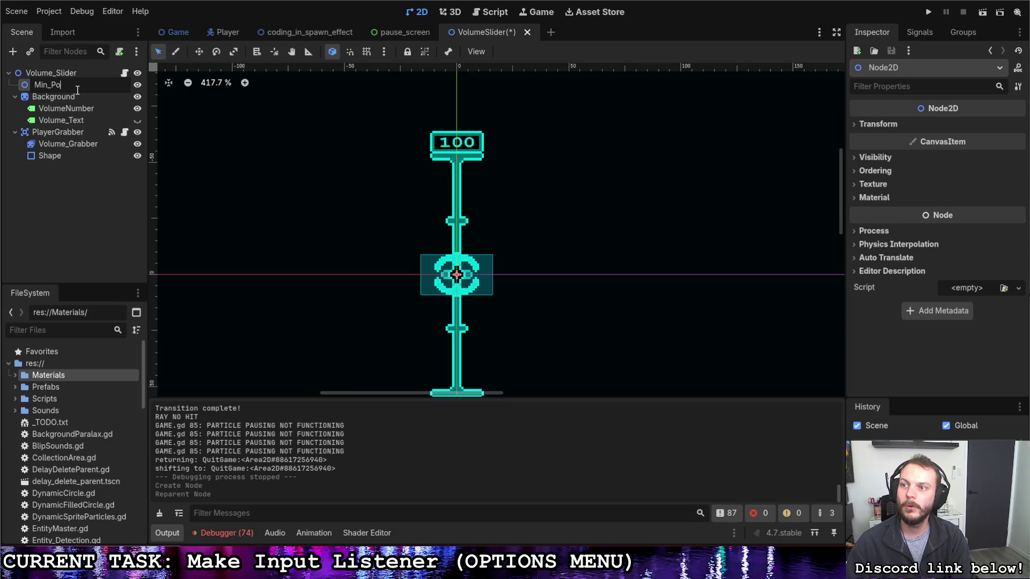
key("Return")
key("ctrl+d")
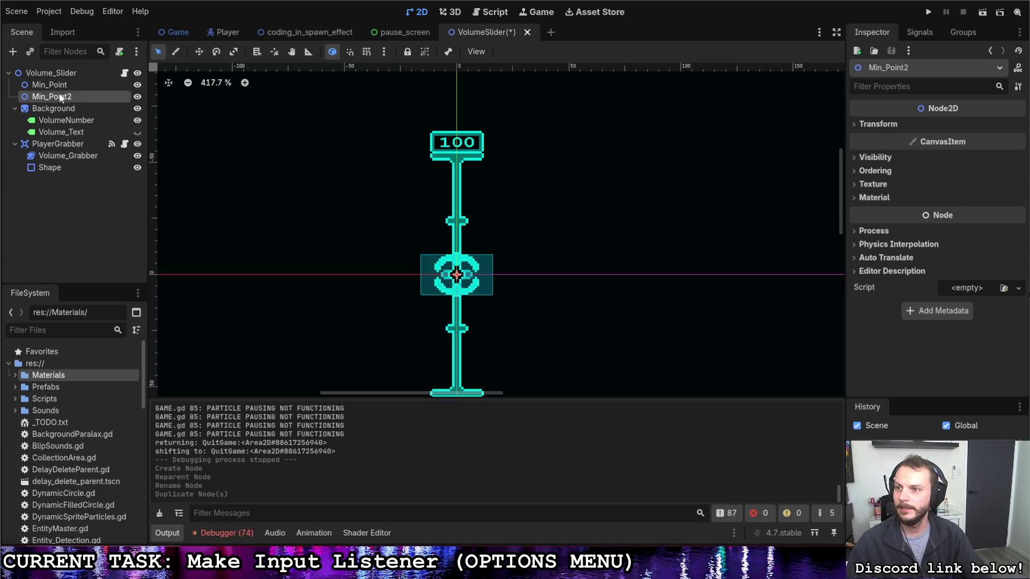
double_click(36, 99)
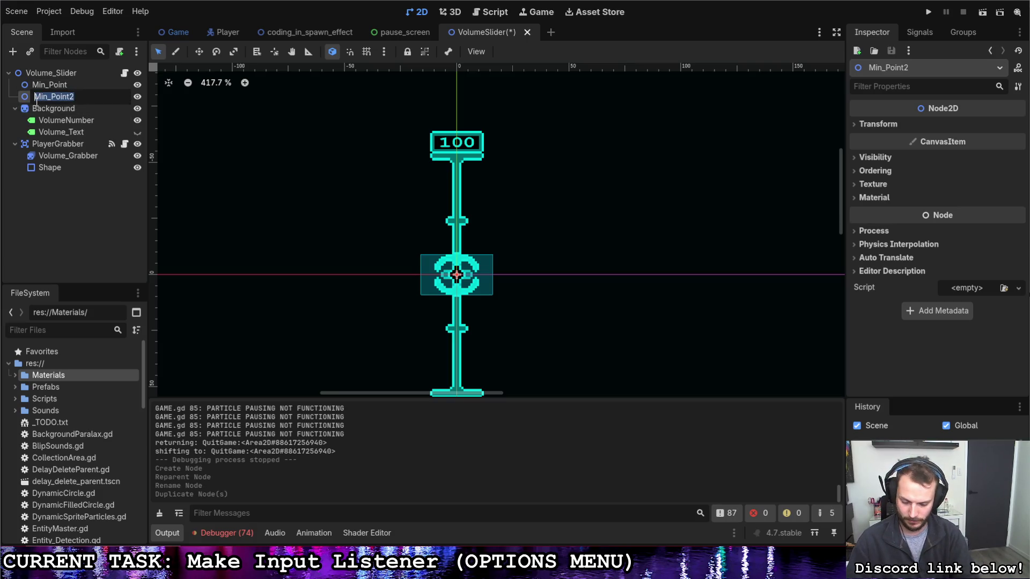
type("Max_Point")
key("Return")
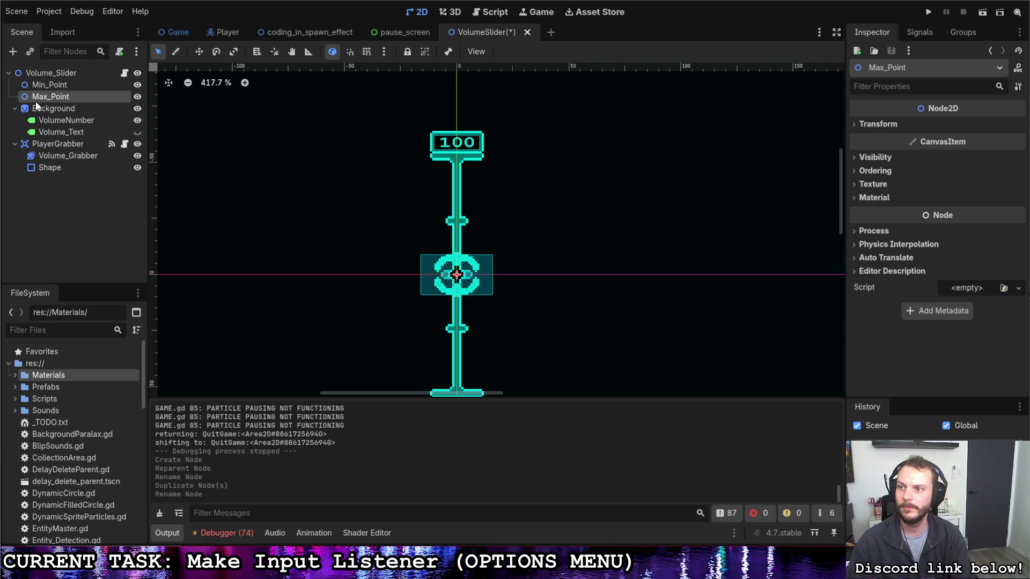
left_click_drag(47, 83, 47, 85)
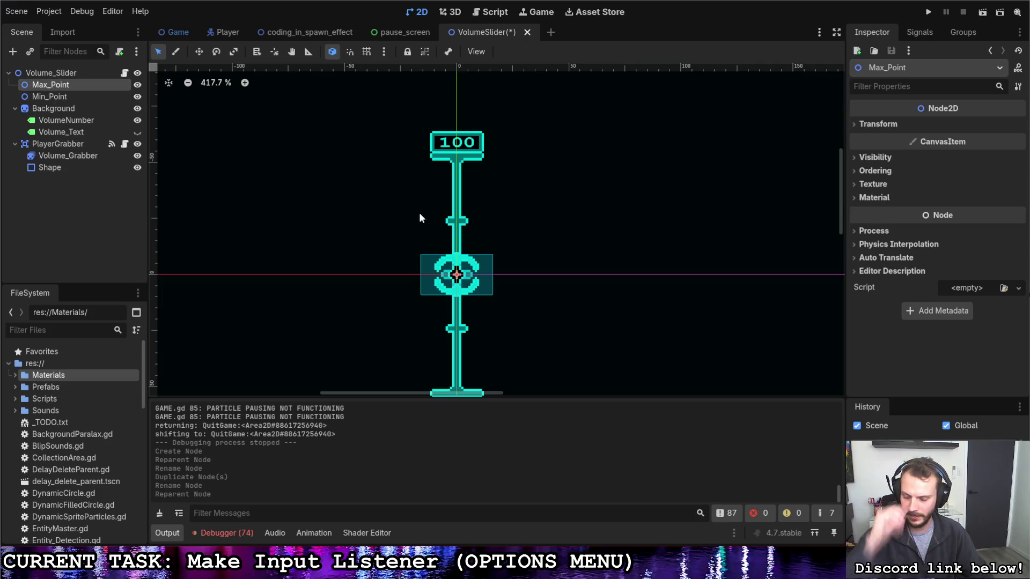
Move Max_Point up to the slider's top and test the grabber's travel
key("w")
left_click_drag(526, 260, 536, 151)
left_click(59, 110)
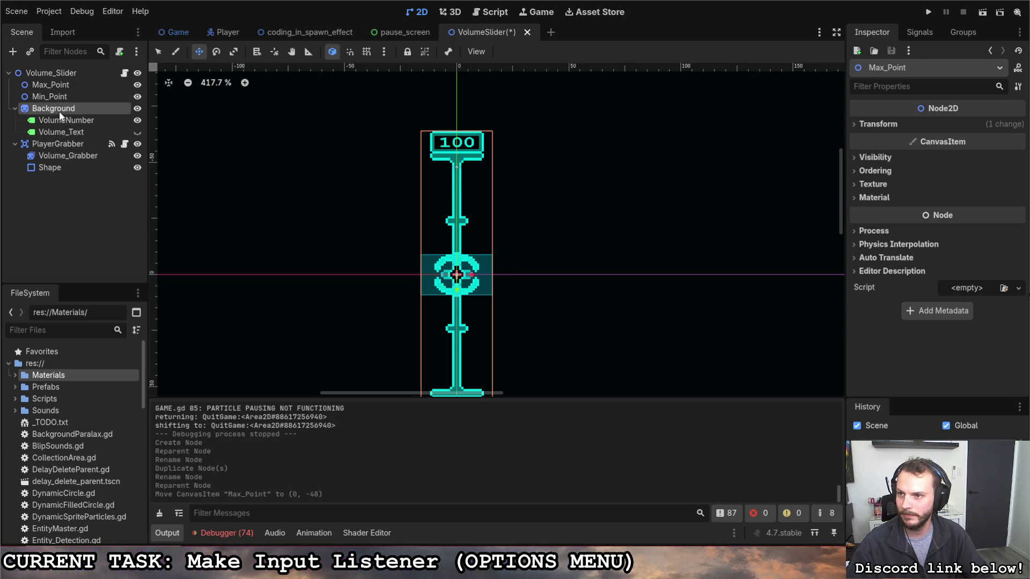
left_click(60, 144)
mouse_move(588, 248)
left_mouse_down()
mouse_move(616, 170)
mouse_move(600, 152)
mouse_move(568, 230)
mouse_move(584, 334)
left_mouse_up()
left_click(51, 85)
left_click(57, 144)
scroll(547, 370, "down", 2)
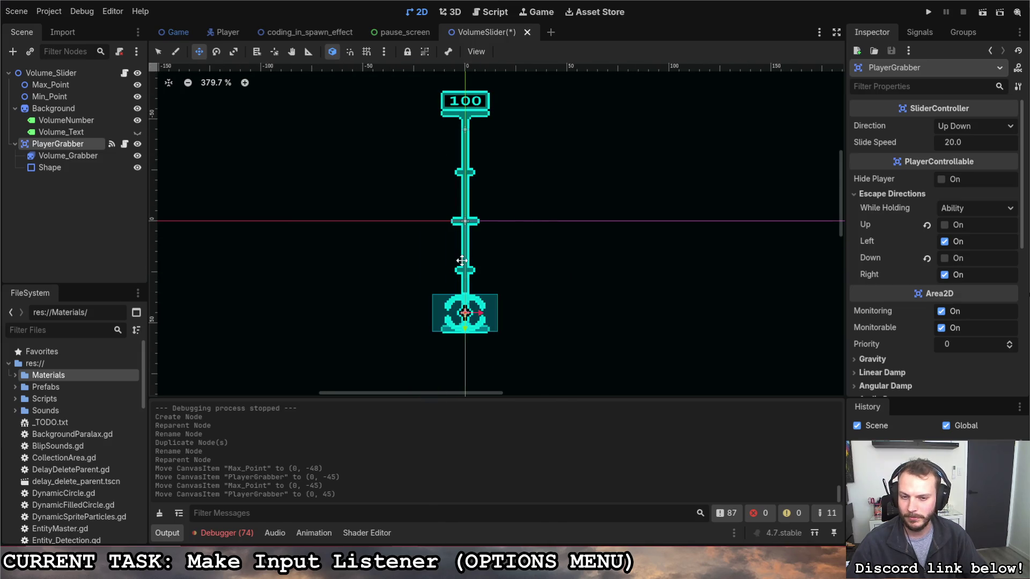
mouse_move(545, 262)
left_mouse_down()
mouse_move(569, 275)
mouse_move(570, 258)
mouse_move(564, 276)
left_mouse_up()
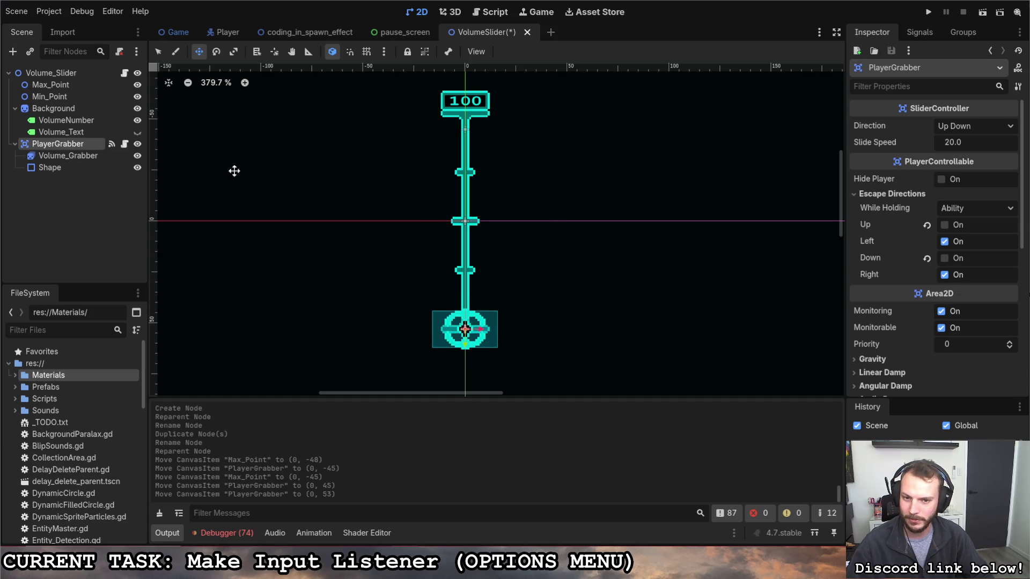
Place Min_Point at (0, 46) at the slider bottom and recentre PlayerGrabber
left_click(59, 97)
left_click_drag(542, 194, 540, 258)
left_click_drag(542, 281, 542, 281)
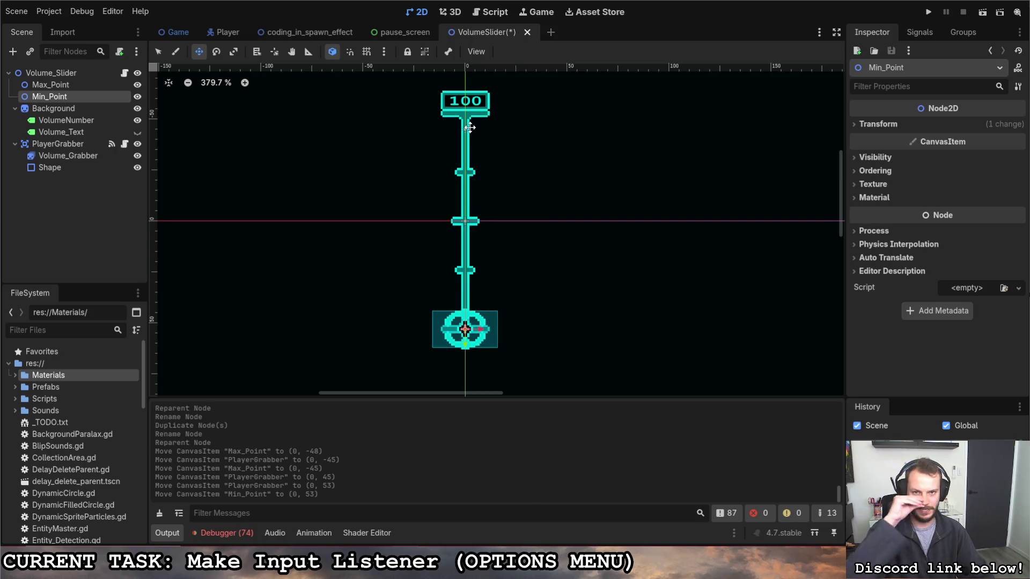
left_click(57, 144)
left_click_drag(575, 252, 575, 234)
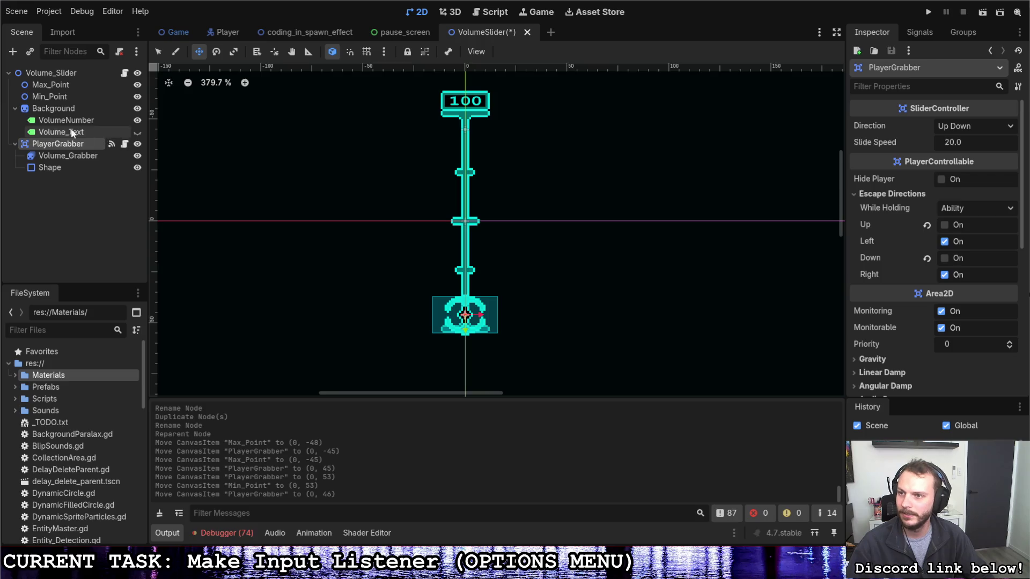
left_click(50, 96)
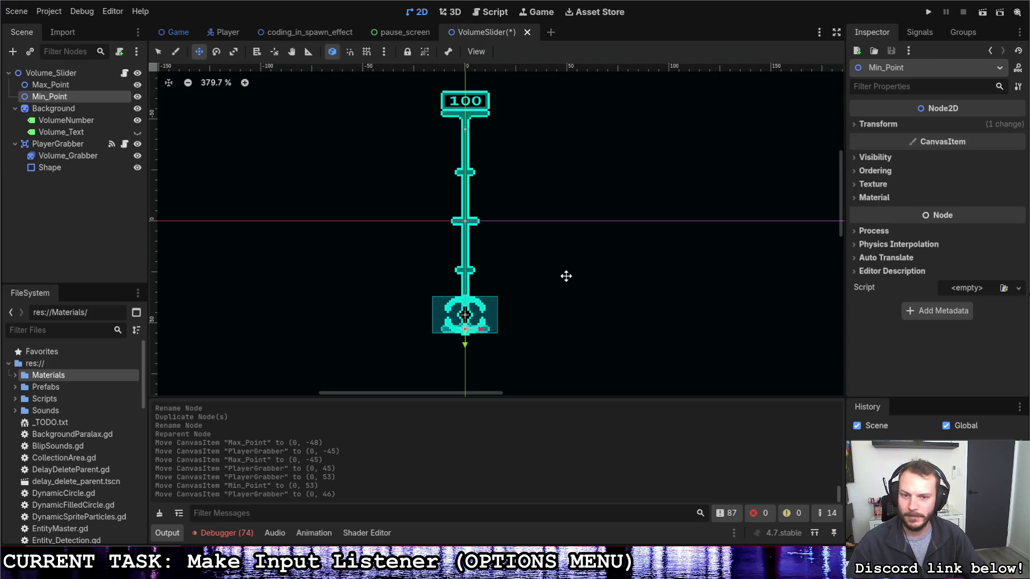
mouse_move(566, 276)
left_mouse_down()
mouse_move(547, 237)
mouse_move(552, 166)
left_mouse_up()
left_click(50, 144)
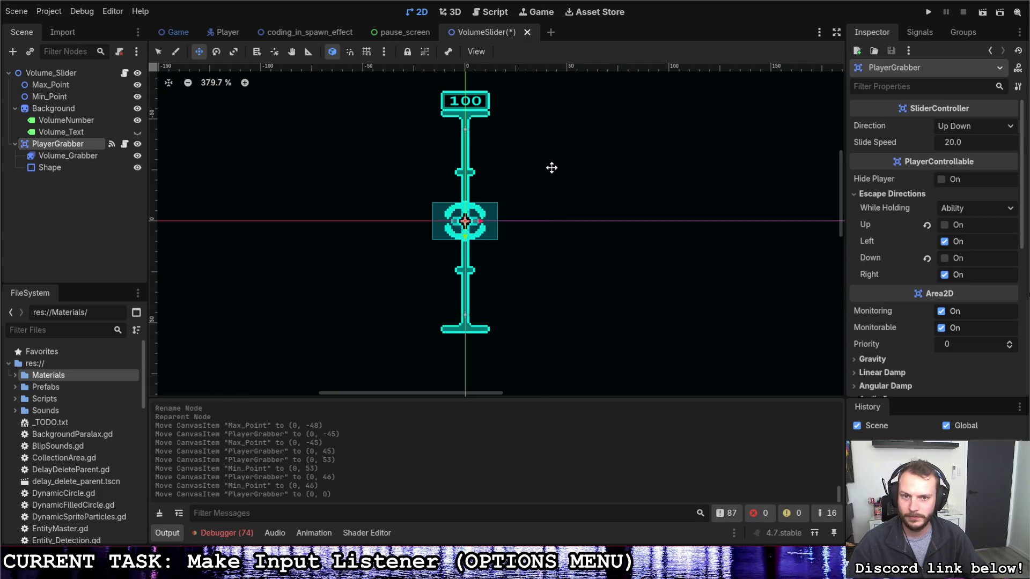
left_click(70, 74)
left_click(124, 73)
scroll(461, 236, "up", 1)
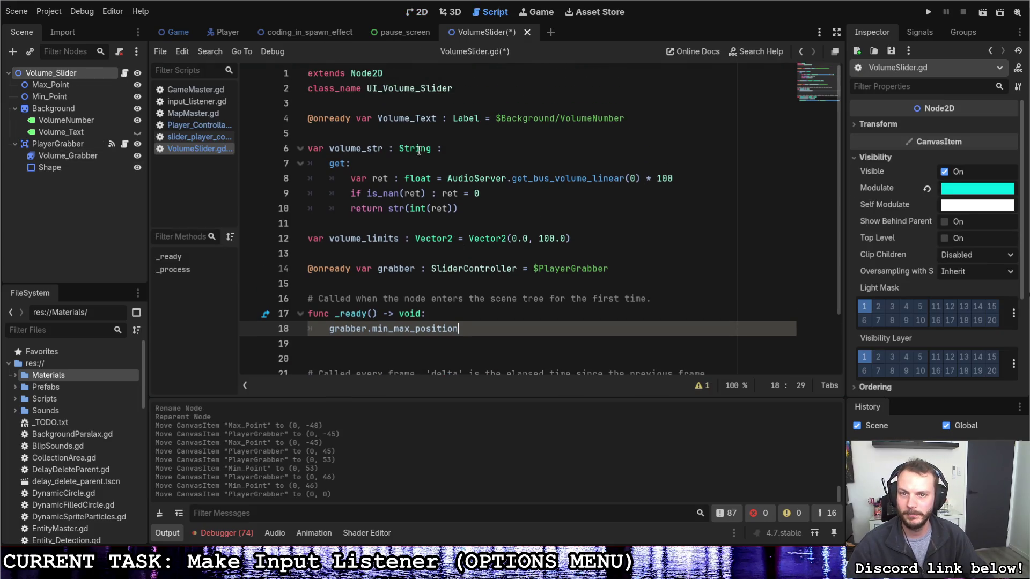
left_click(639, 279)
key("Return")
key("Up")
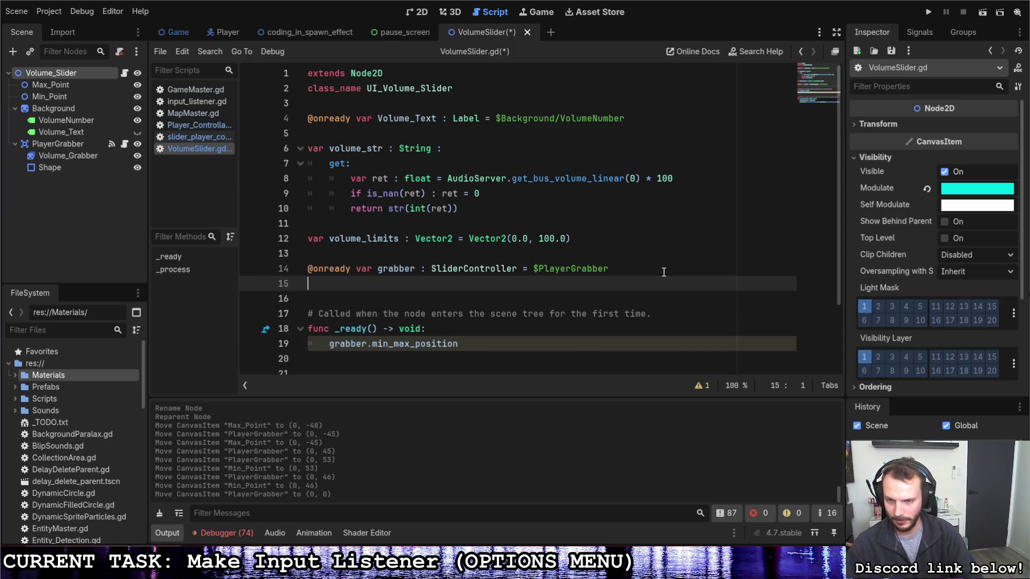
type("@onready var max =")
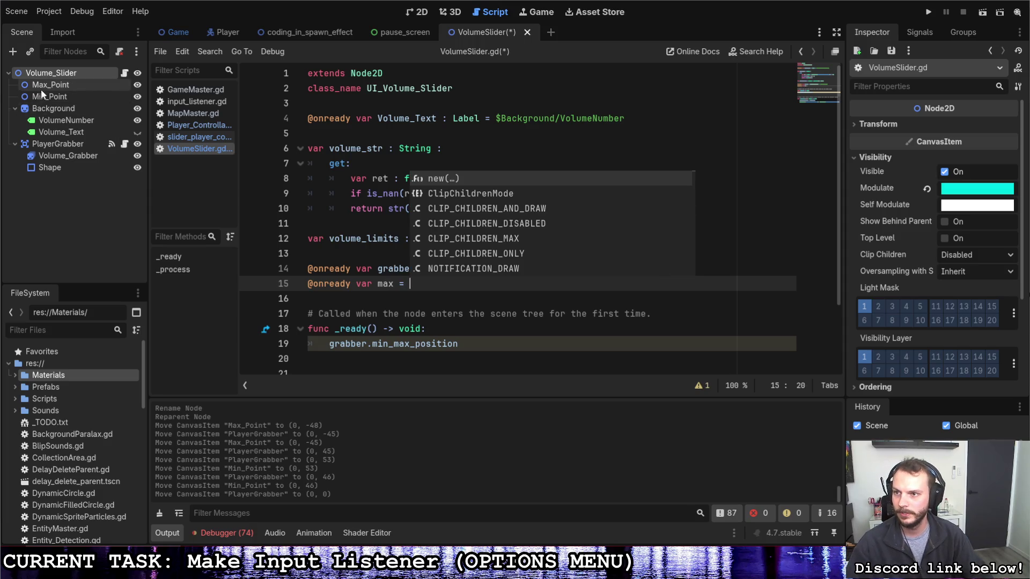
left_click_drag(43, 87, 418, 283)
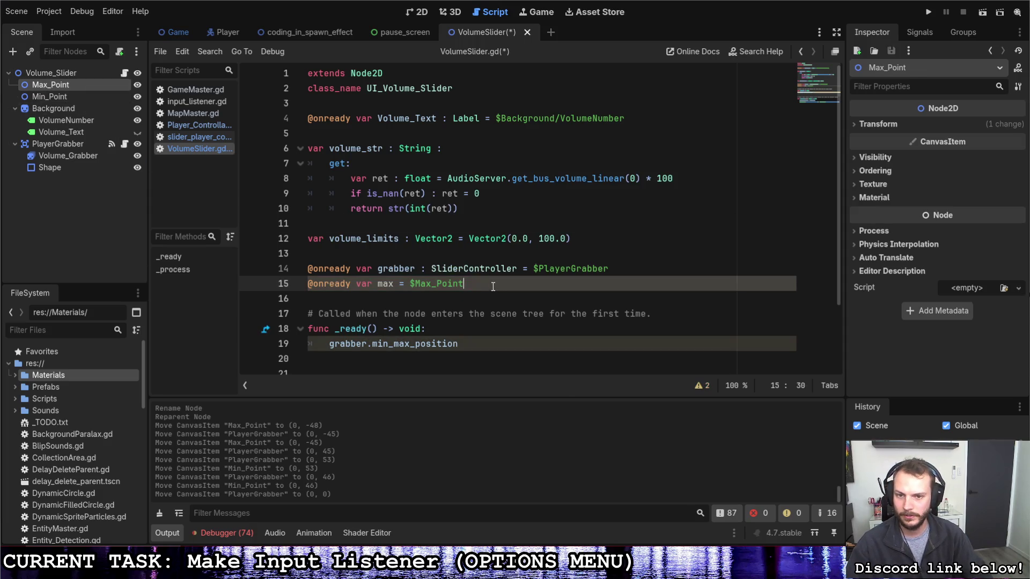
key("Return")
type("@on")
key("Return")
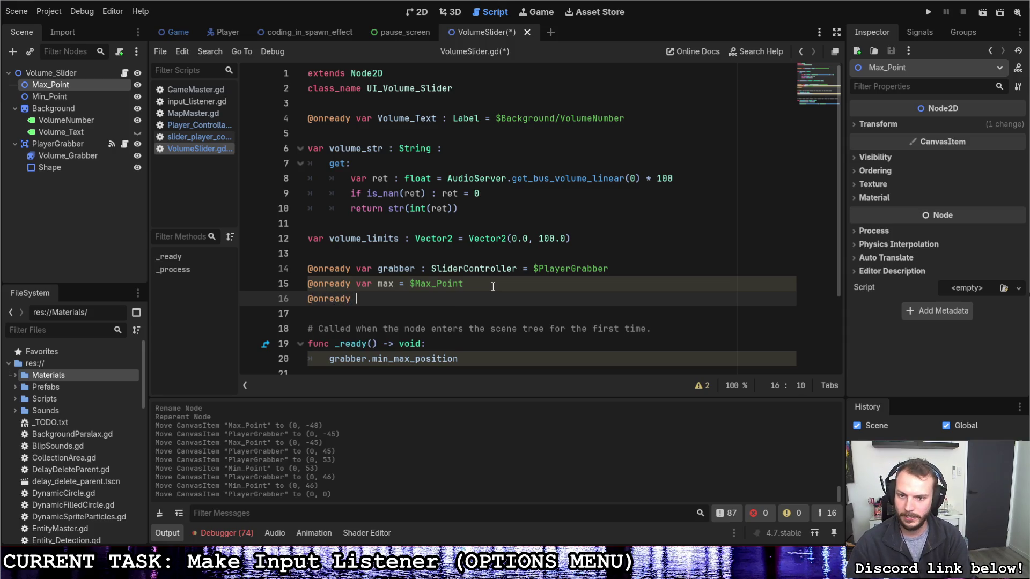
type("var min =")
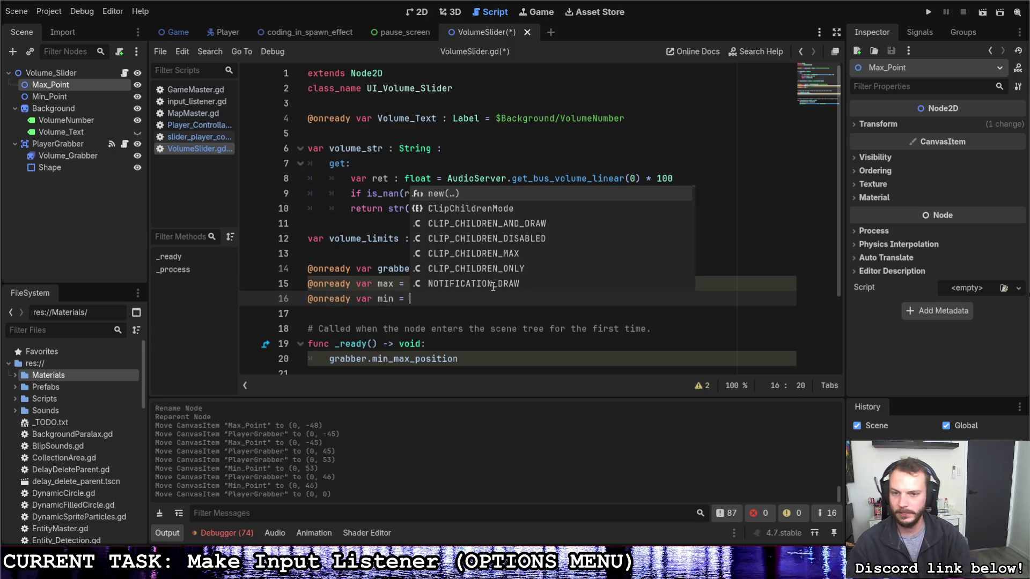
mouse_move(49, 97)
left_mouse_down()
mouse_move(385, 284)
mouse_move(457, 300)
left_mouse_up()
scroll(483, 269, "down", 2)
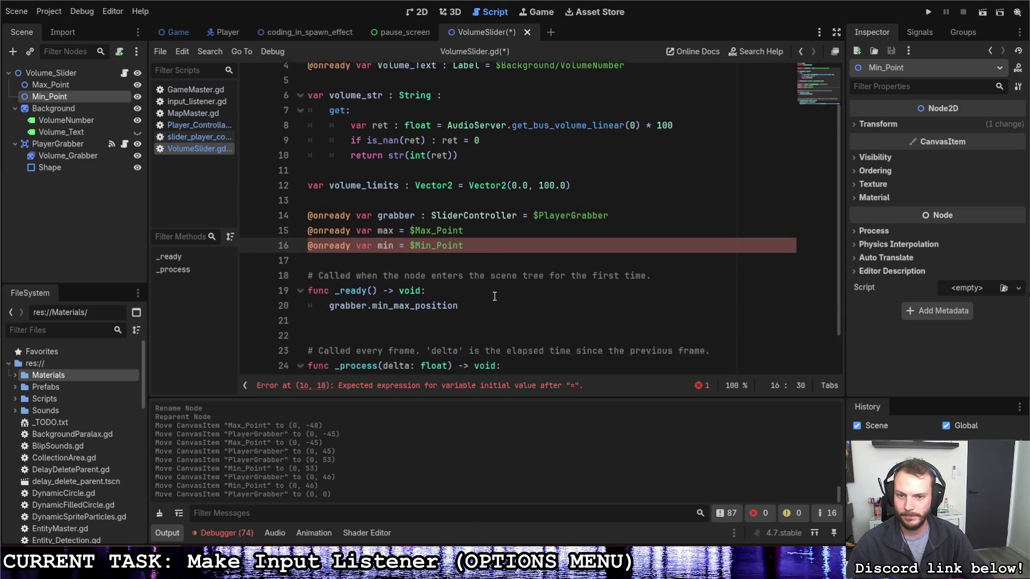
key("ctrl+s")
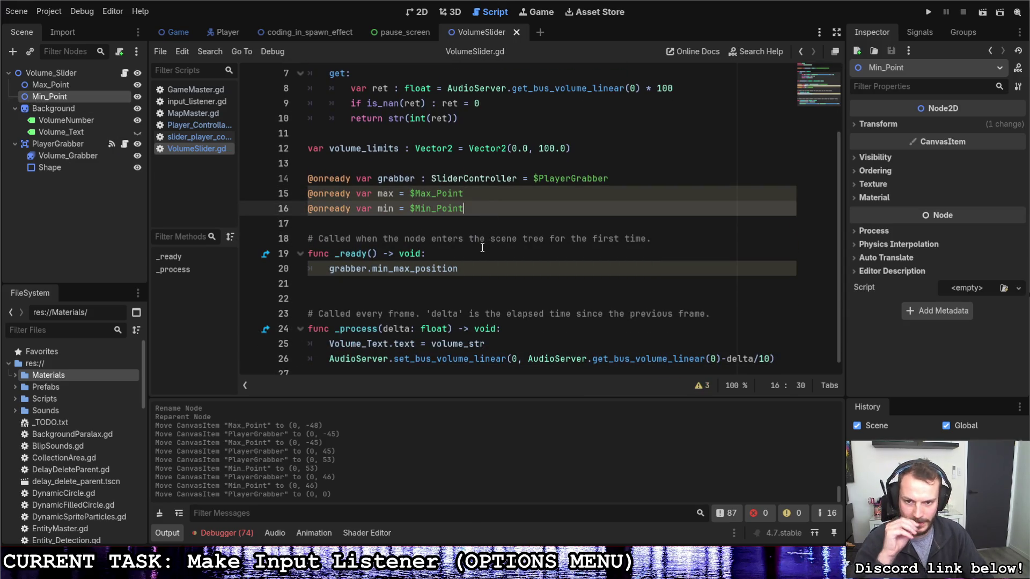
Begin the line 20 assignment, then inspect Volume_Slider, PlayerGrabber, Max_Point and Min_Point
left_click(518, 273)
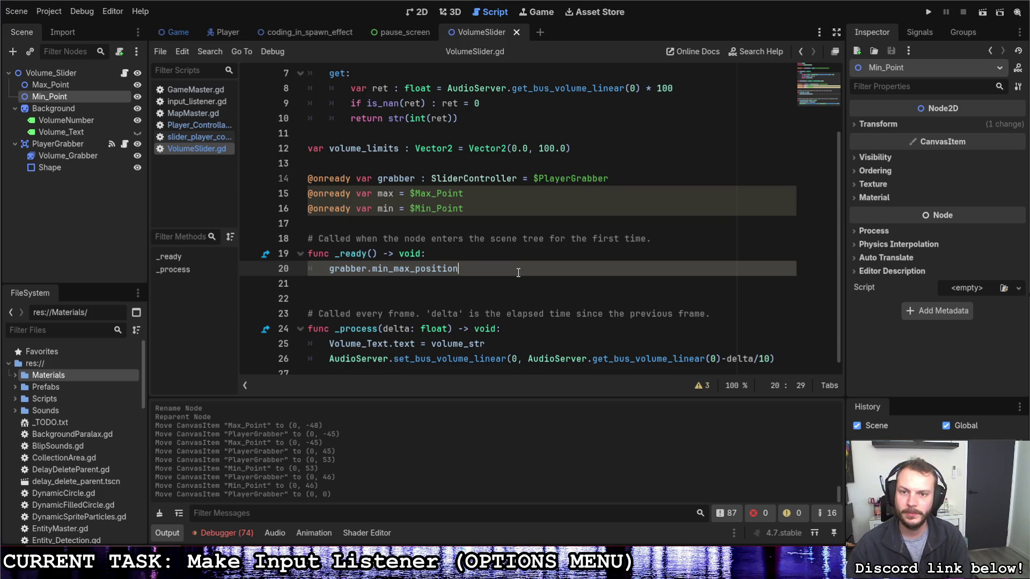
type("=")
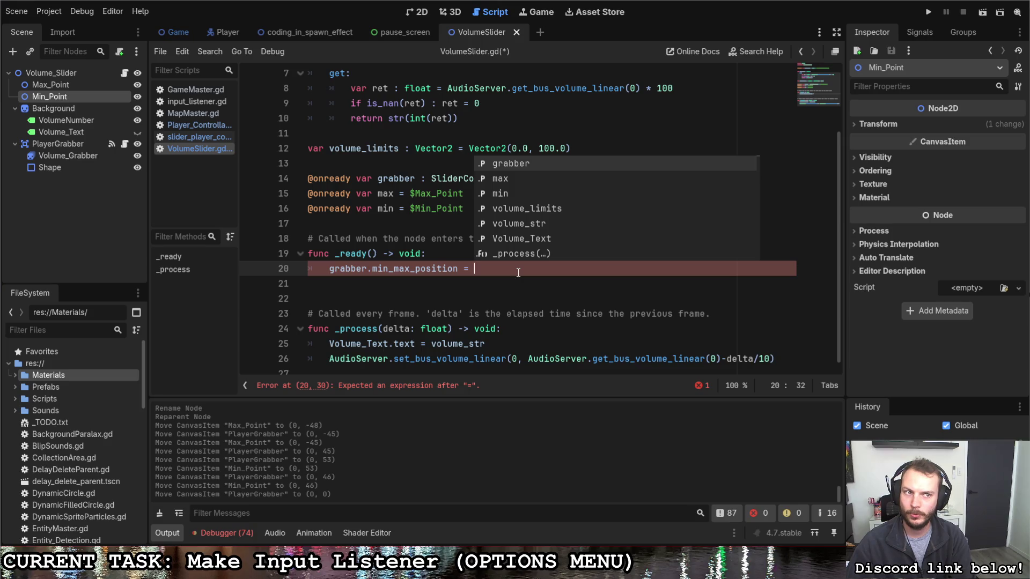
left_click(82, 73)
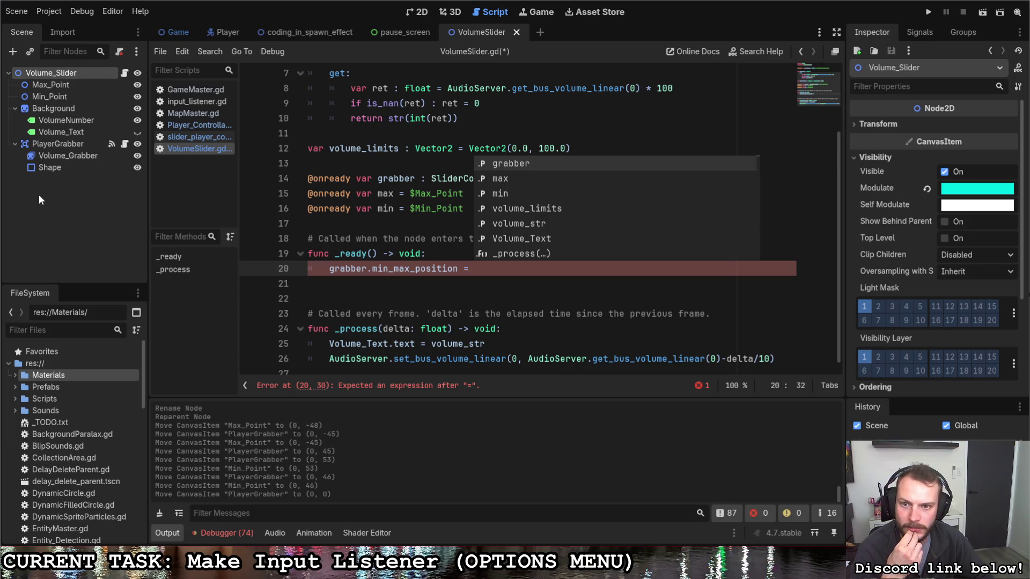
scroll(349, 245, "up", 3)
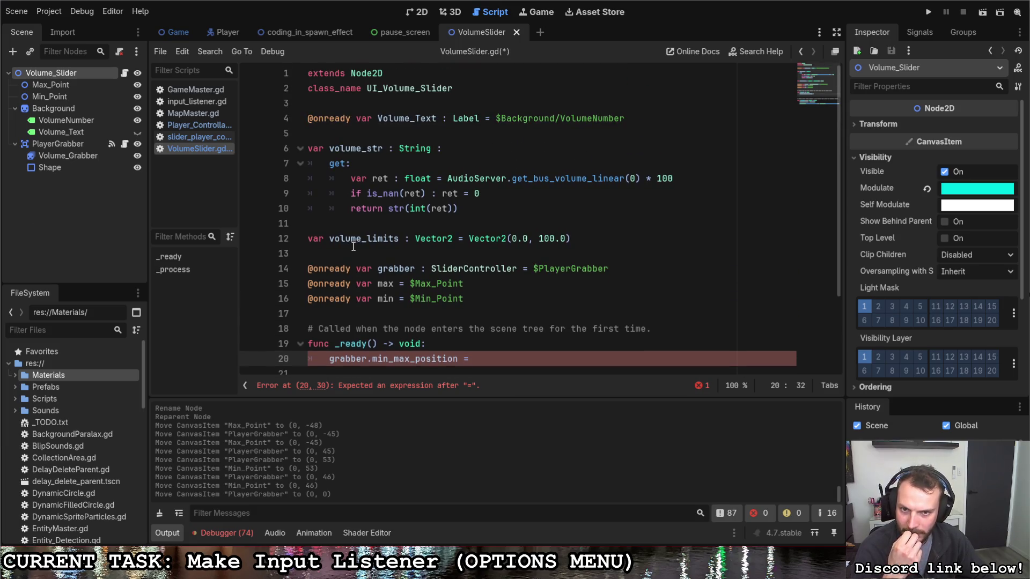
left_click(66, 143)
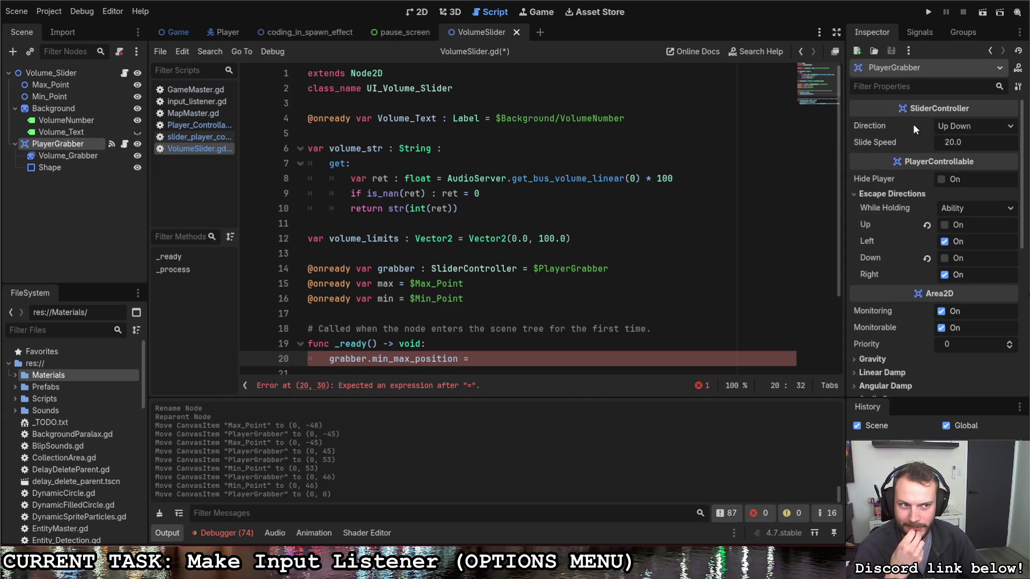
scroll(476, 224, "down", 1)
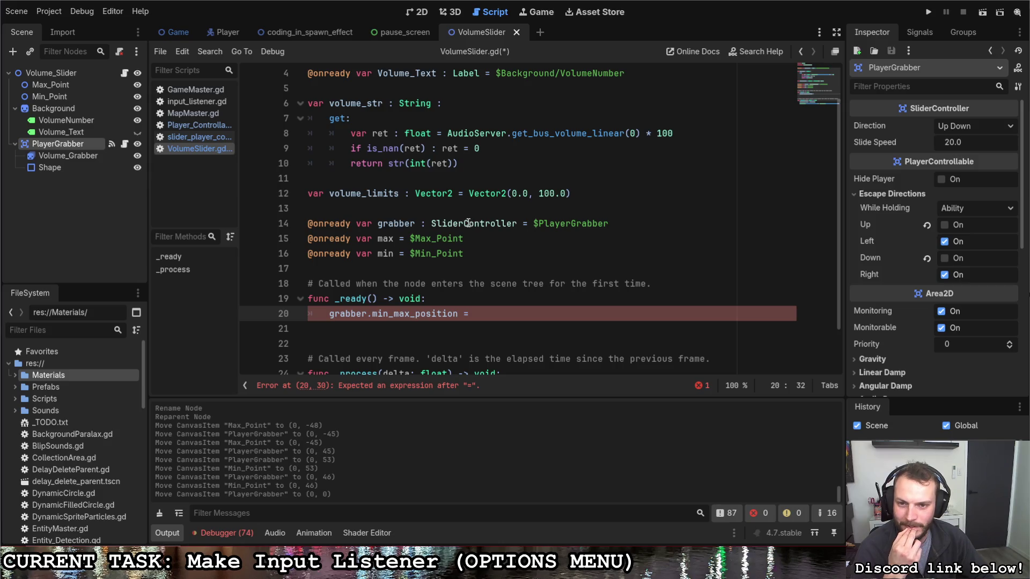
left_click(60, 84)
left_click(60, 98)
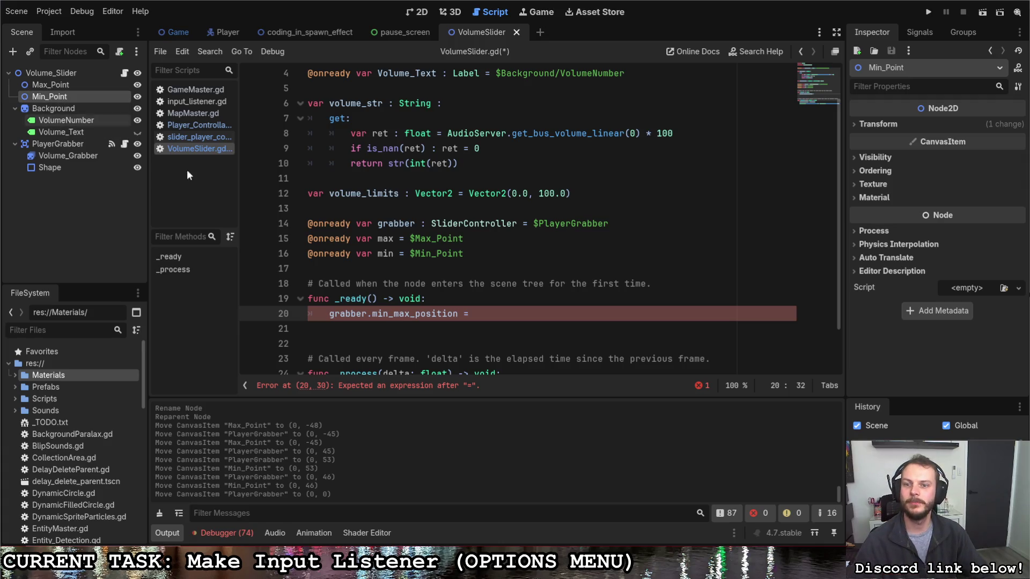
Complete line 20 as 'grabber.min_max_position = Vector2(min.y, max.y)' and save
left_click(487, 313)
type("Vector2*")
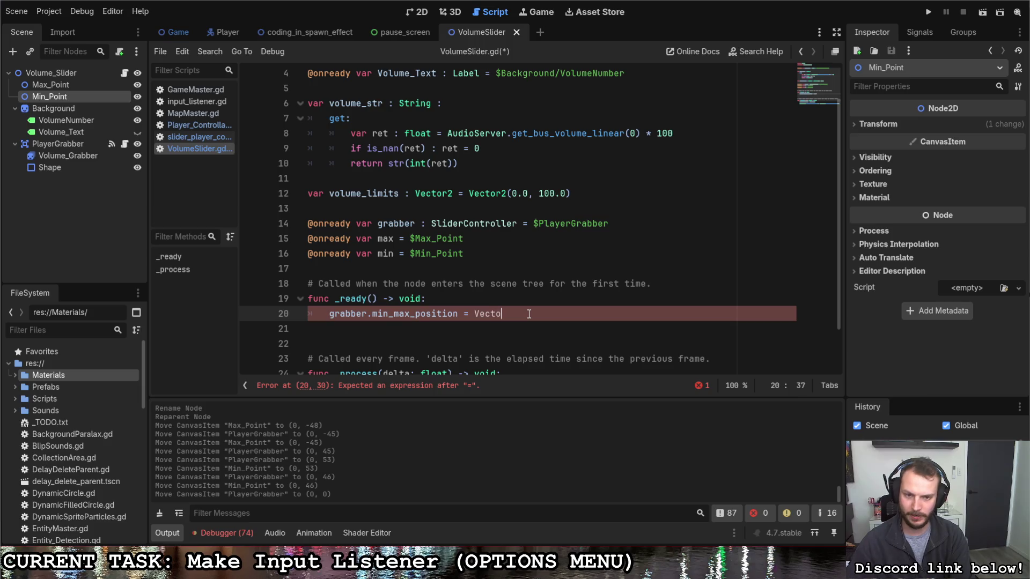
key("BackSpace")
type("(")
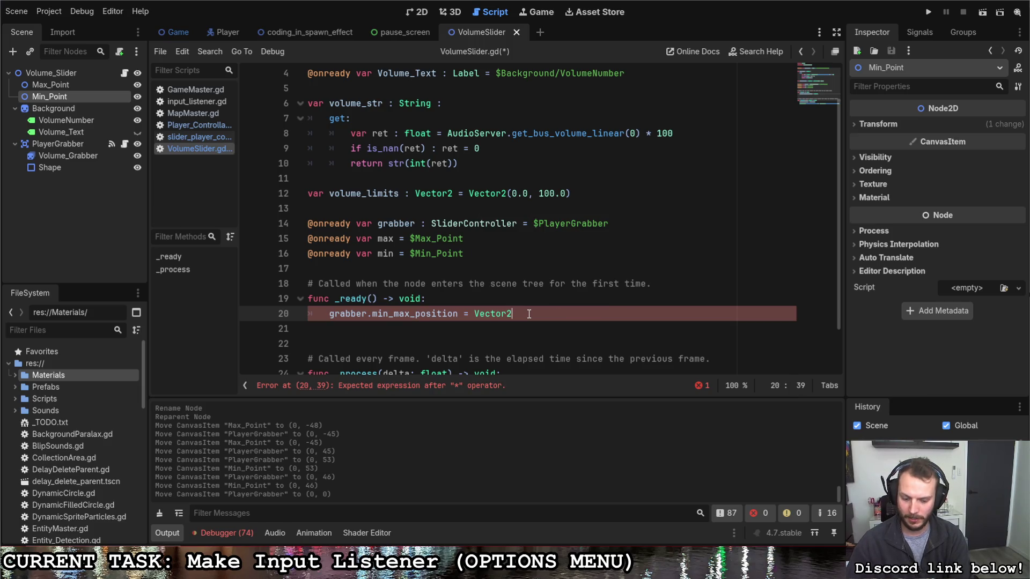
type("min.y, ma")
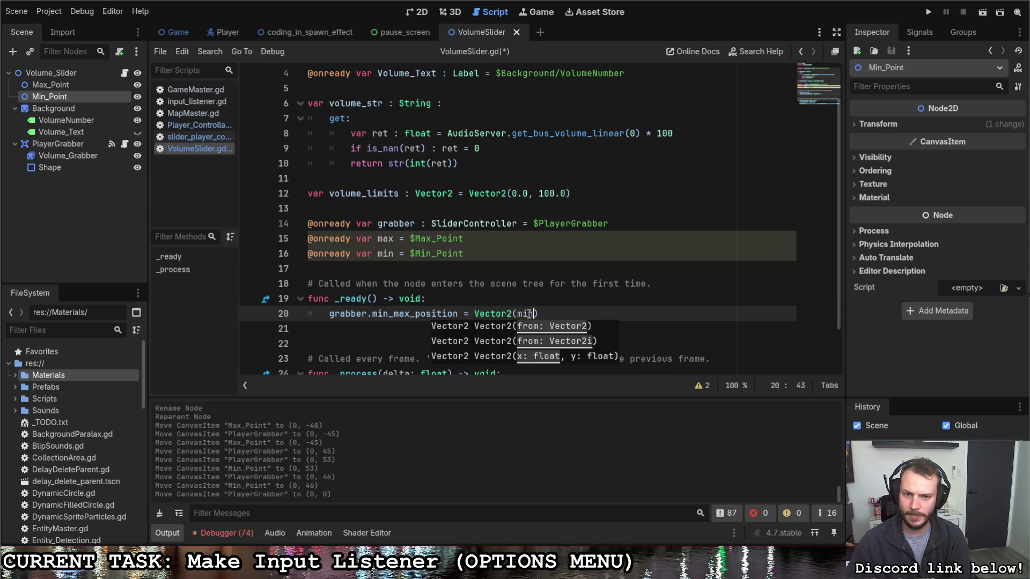
type("x.y")
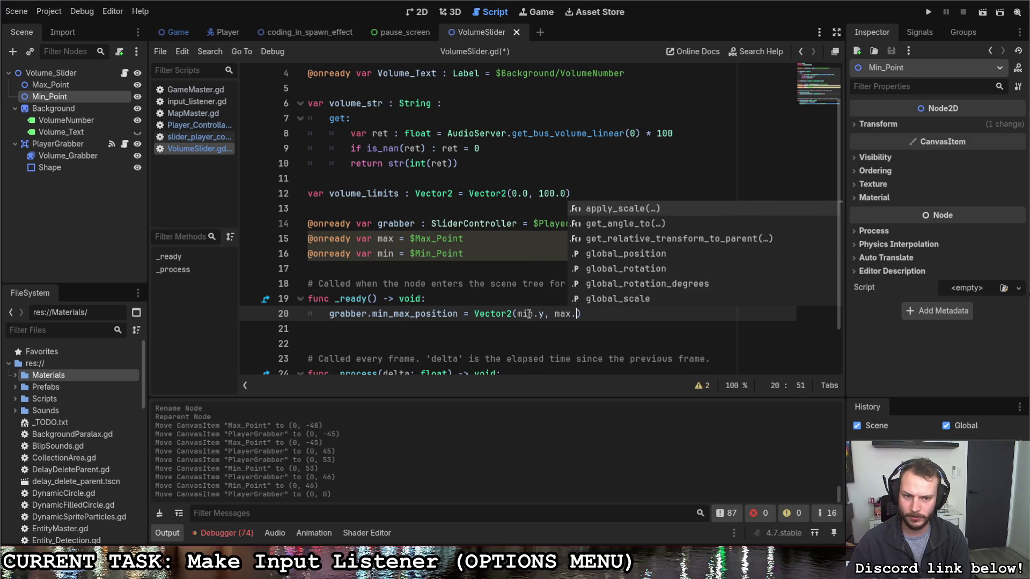
key("ctrl+s")
left_click(545, 296)
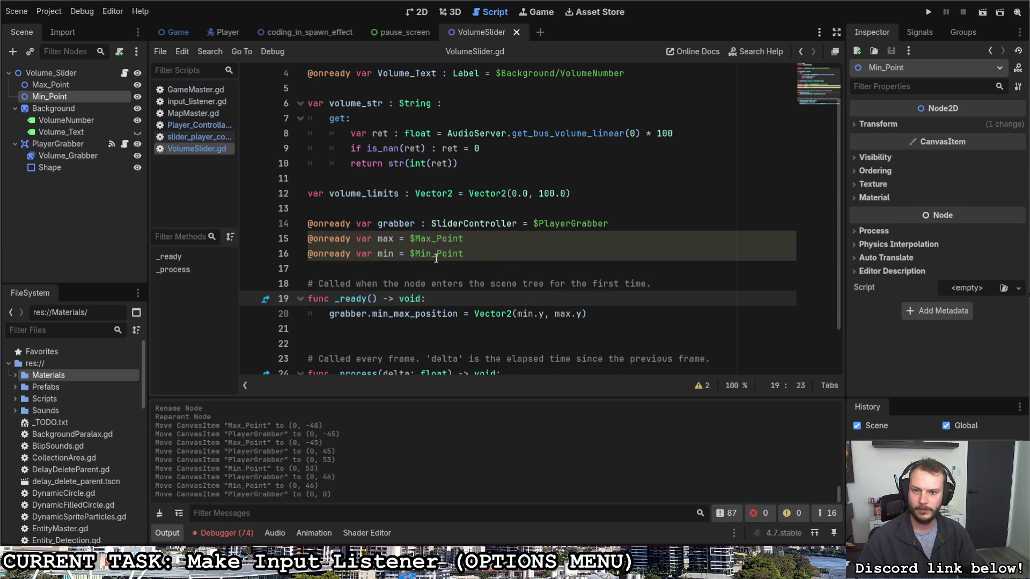
Show the Debugger's Errors list and scroll through it
mouse_move(385, 241)
left_click(244, 532)
left_click(240, 402)
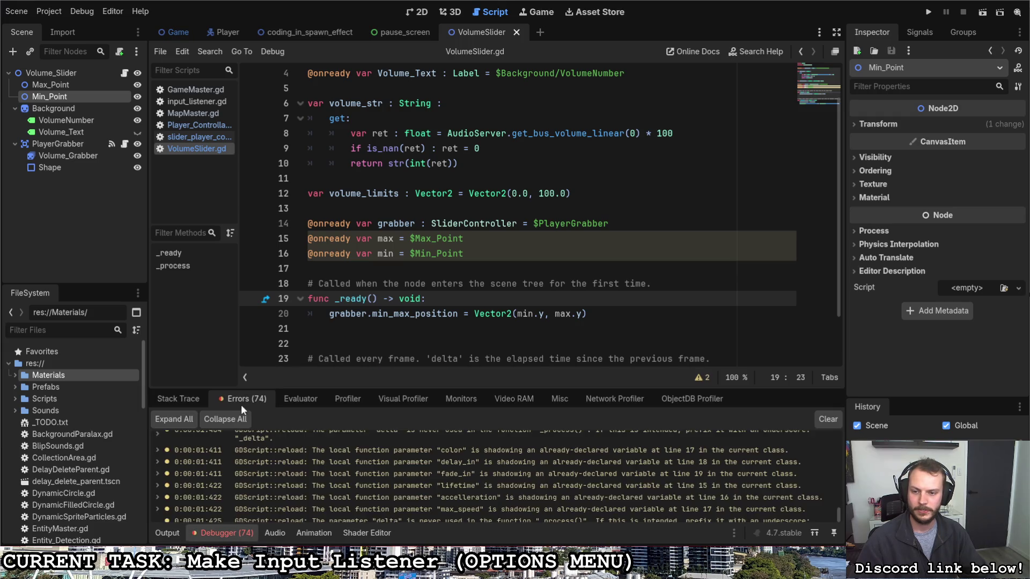
scroll(306, 500, "down", 5)
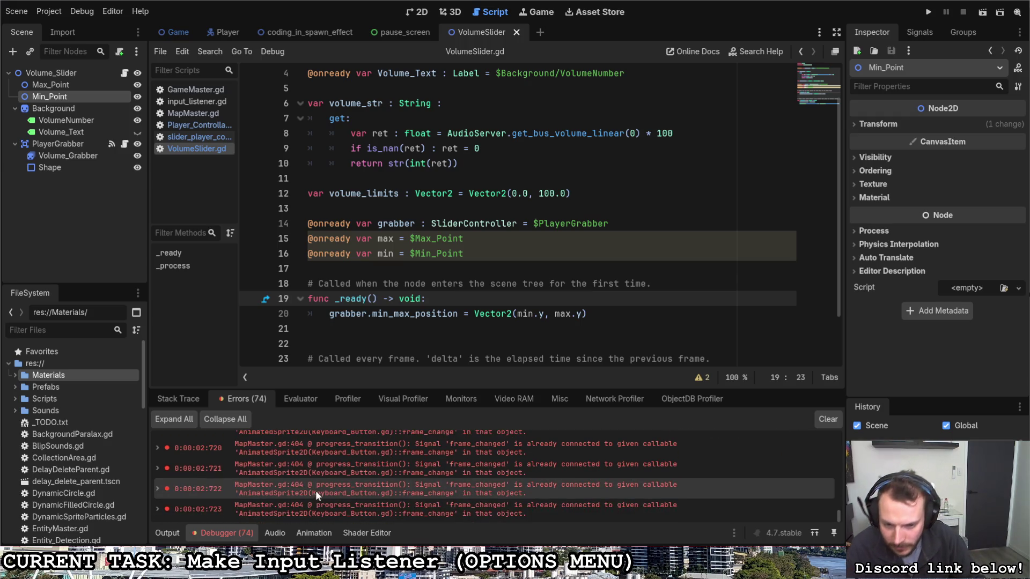
scroll(322, 492, "down", 3)
scroll(344, 493, "up", 5)
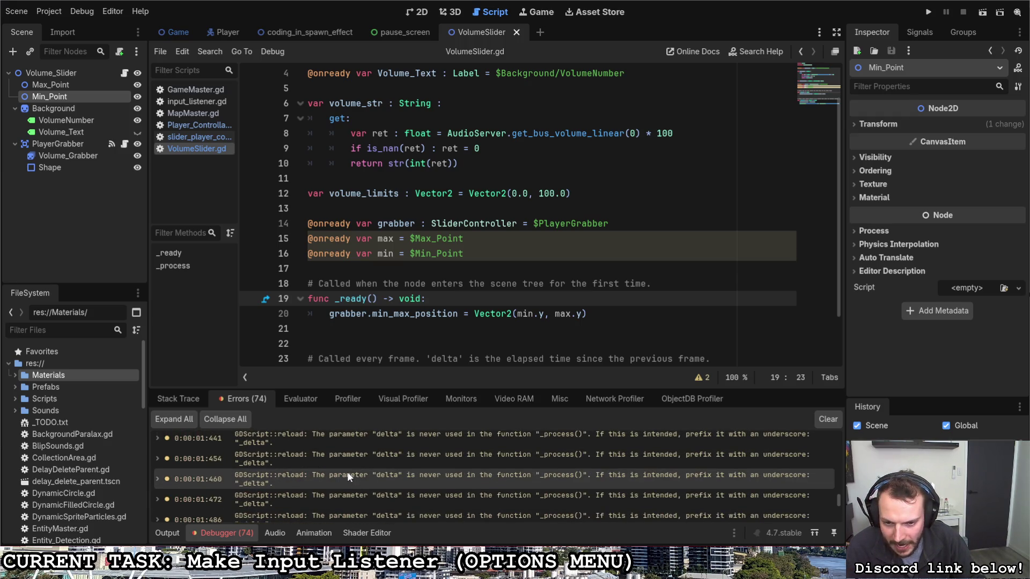
Try a ': Node2D' type hint on max, then undo it and save
left_click(394, 238)
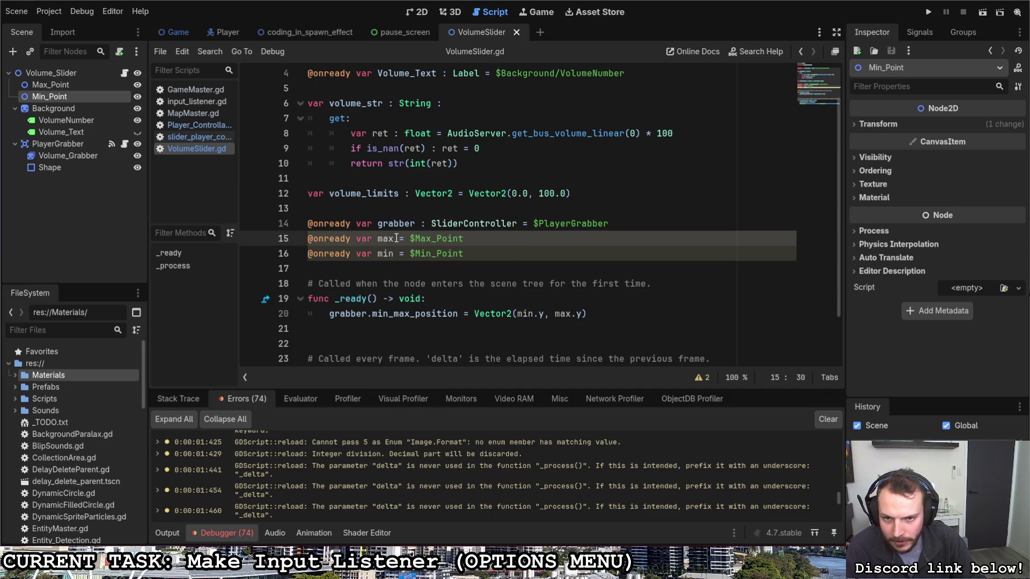
type(": Node2D")
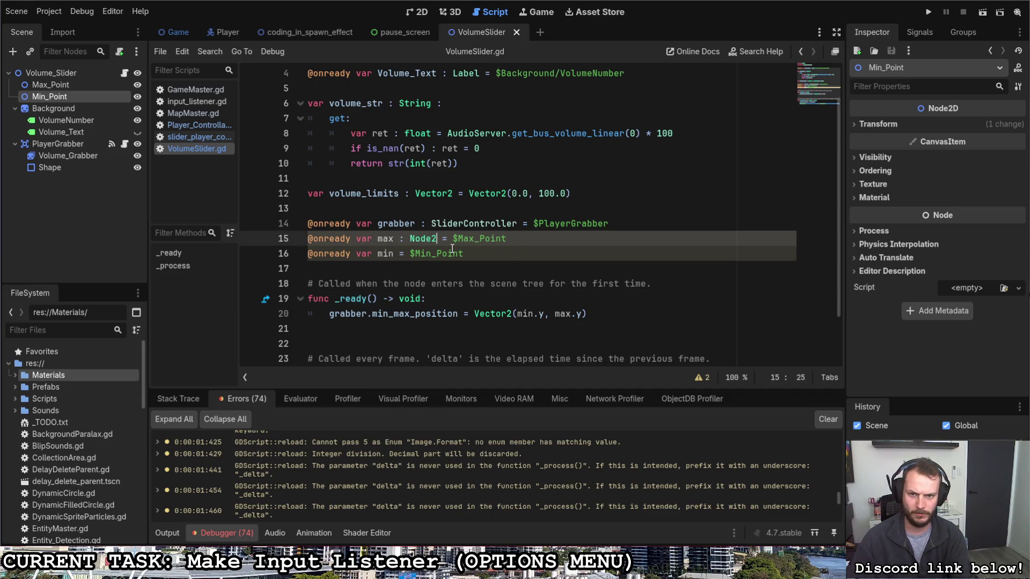
left_click(431, 192)
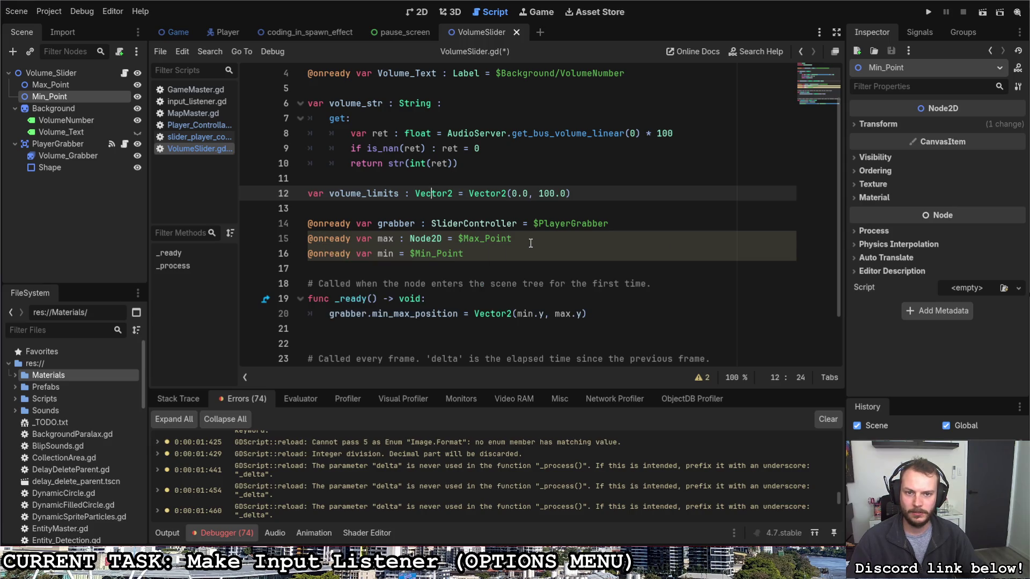
key("ctrl+z")
key("ctrl+s")
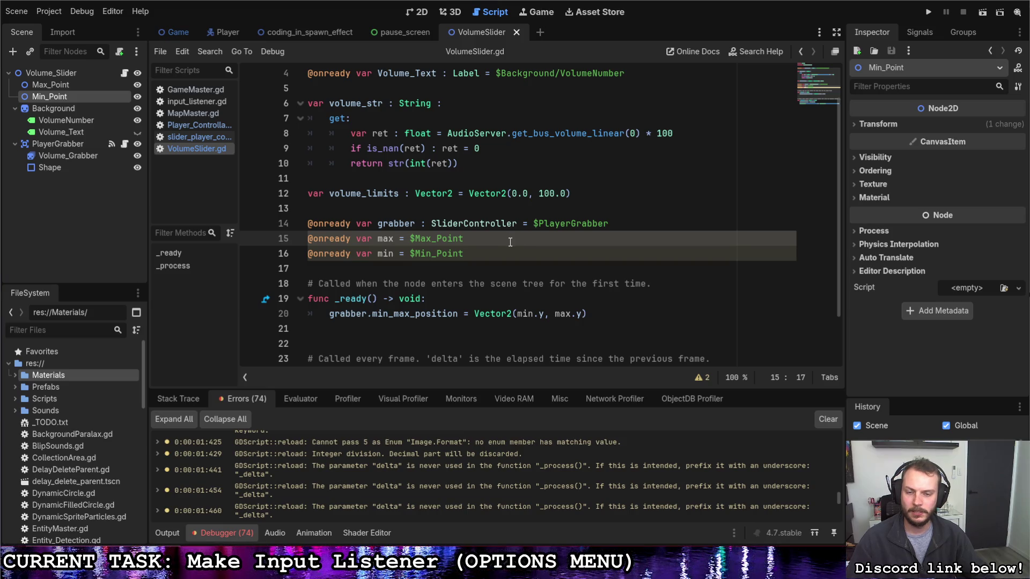
left_click(506, 241)
Rename max and min to max_point and min_point, using max_point in both Vector2 arguments
double_click(393, 238)
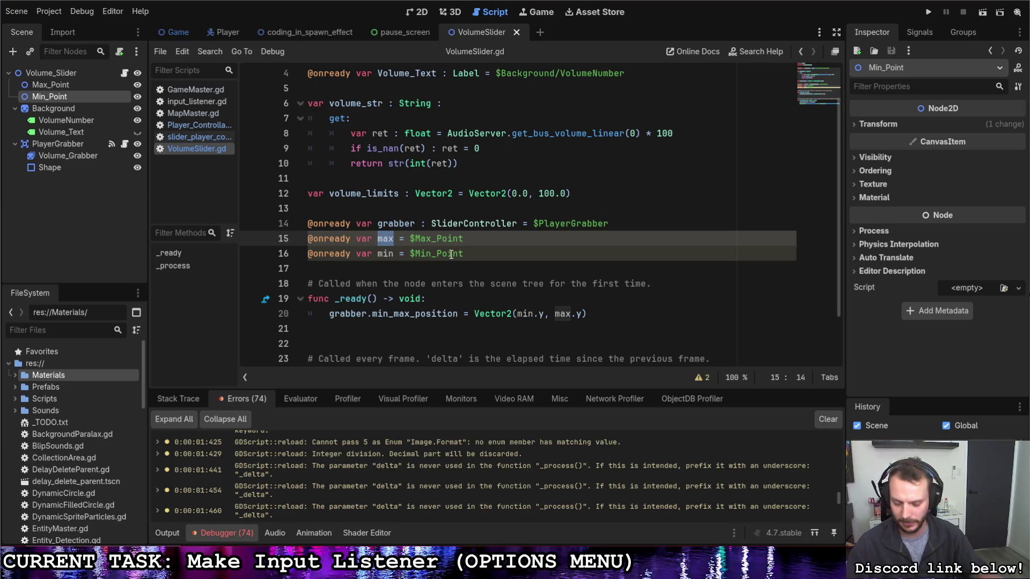
type("max_point")
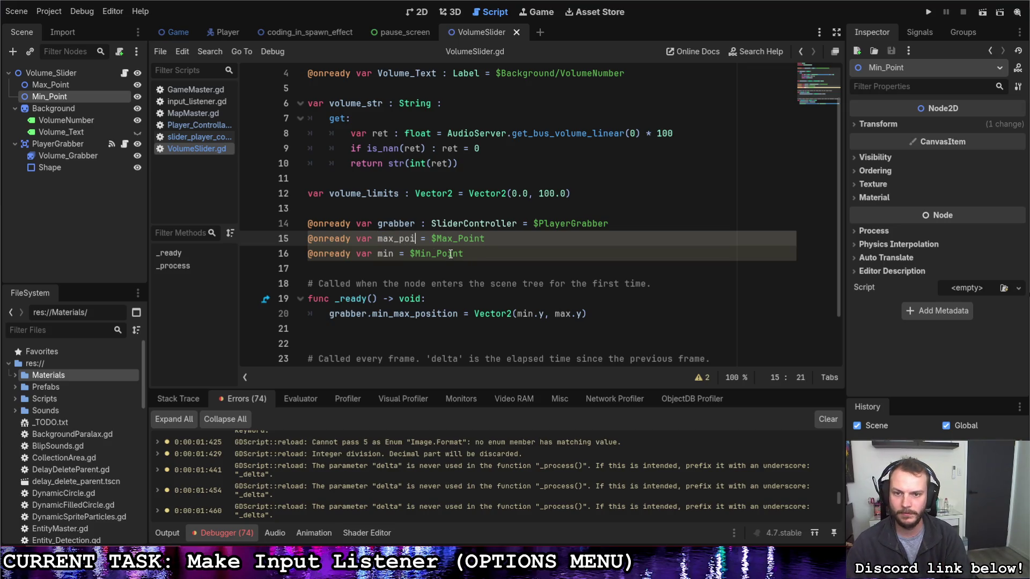
double_click(396, 254)
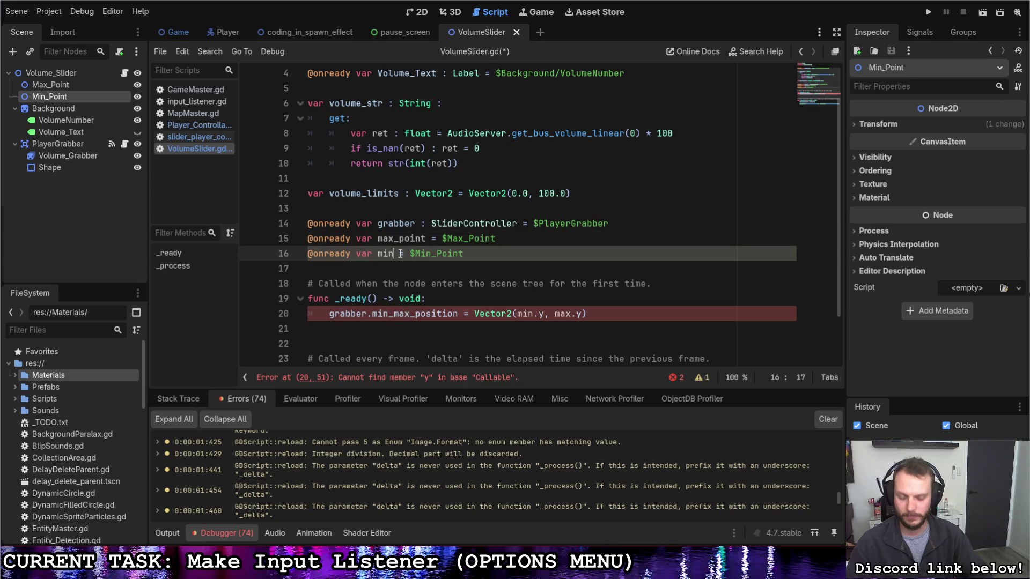
type("min_point")
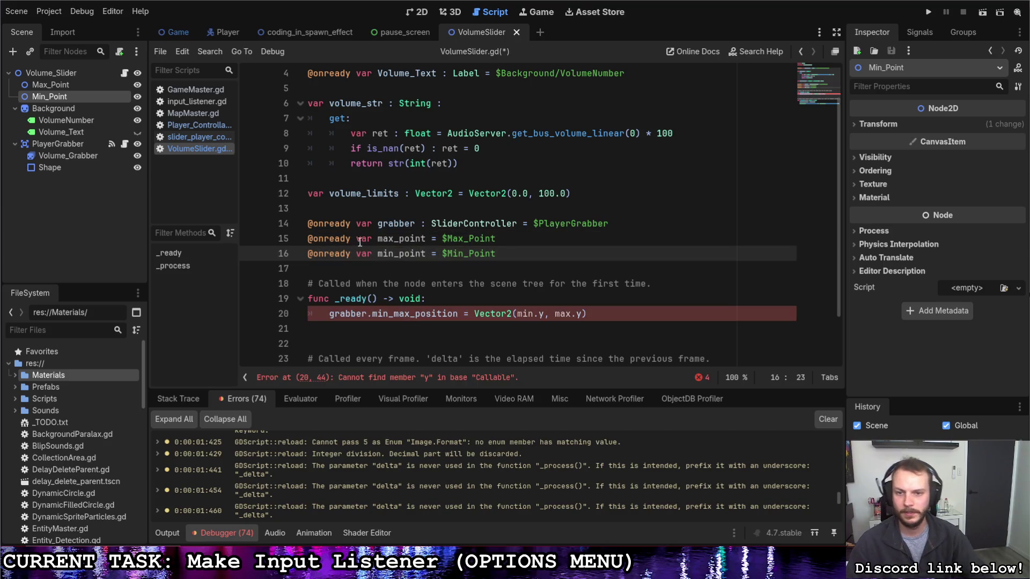
left_click_drag(426, 238, 377, 238)
key("ctrl+c")
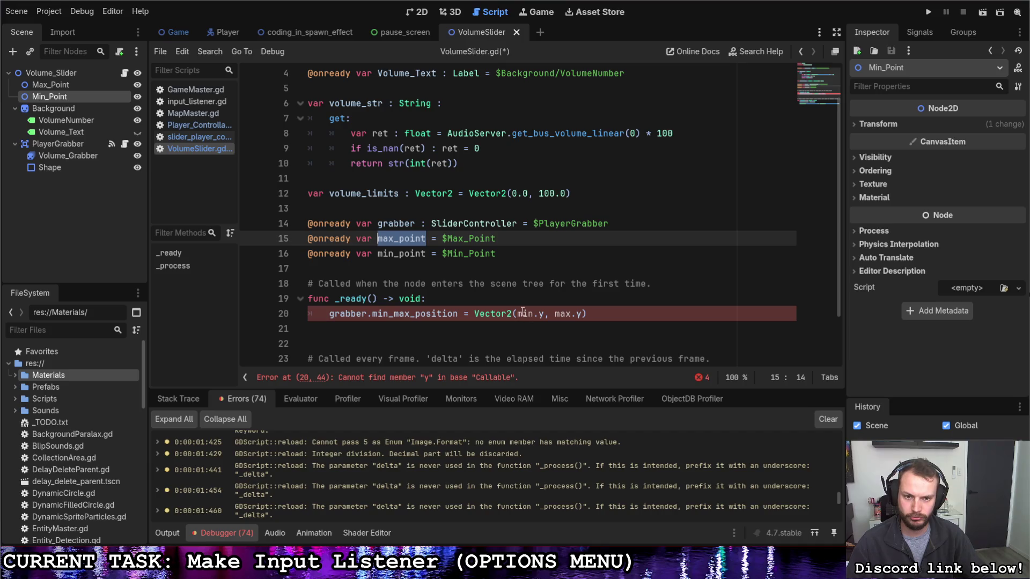
double_click(518, 313)
key("ctrl+v")
left_click(588, 313)
double_click(589, 313)
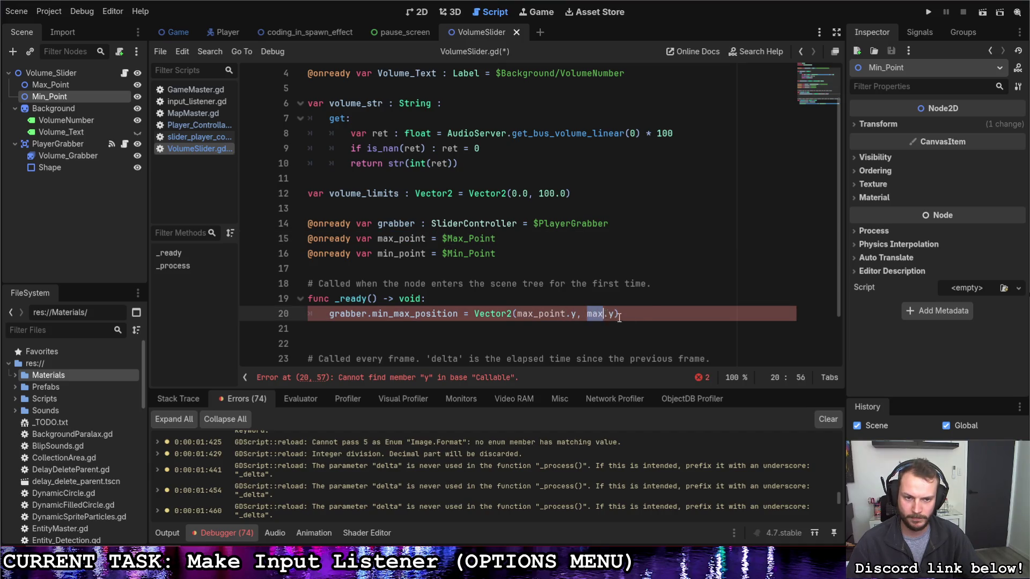
key("ctrl+v")
key("End")
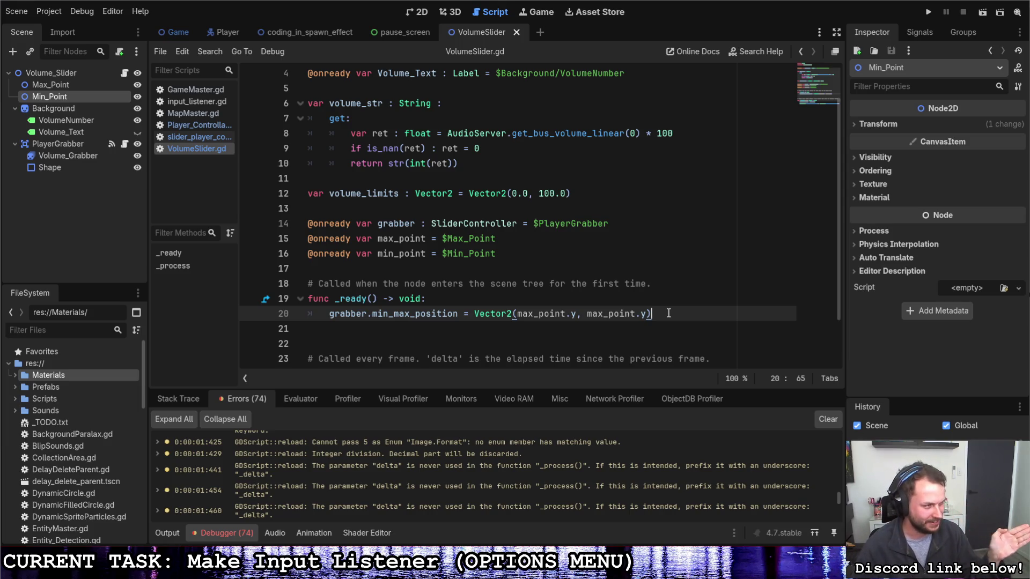
left_click(574, 266)
key("Left")
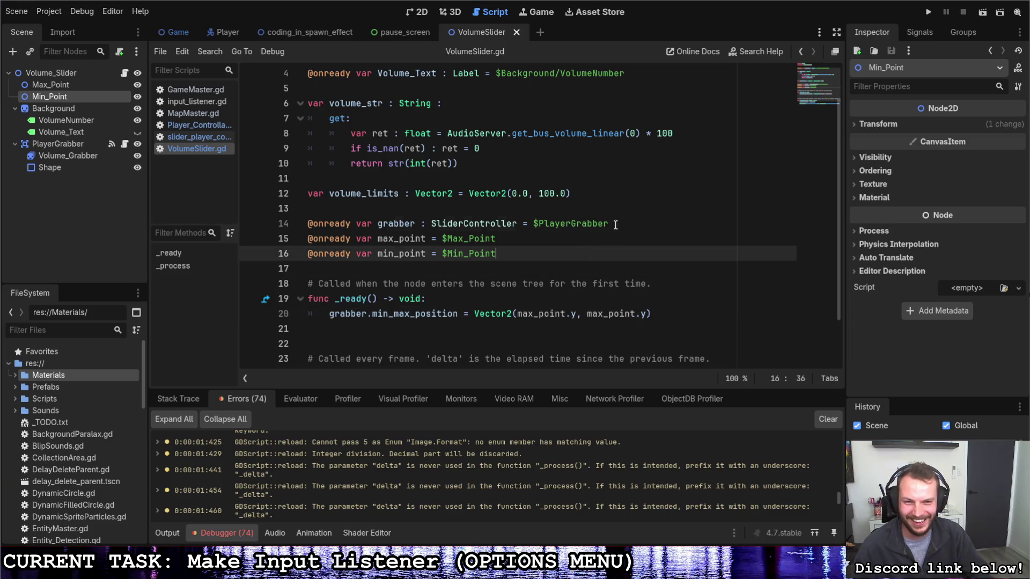
key("Up")
key("Up")
key("Down")
key("Down")
scroll(617, 310, "down", 2)
scroll(612, 313, "up", 2)
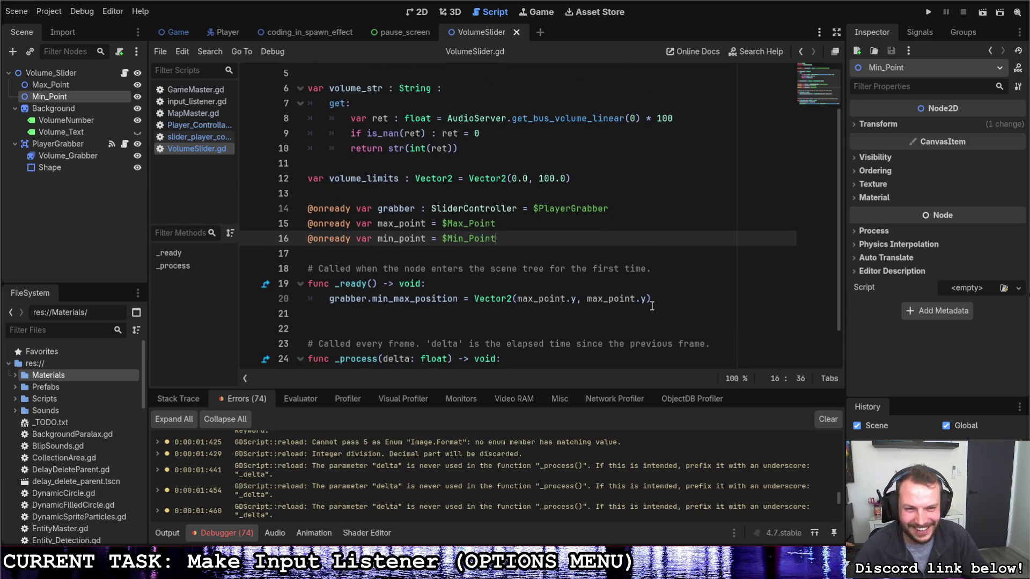
left_click(660, 298)
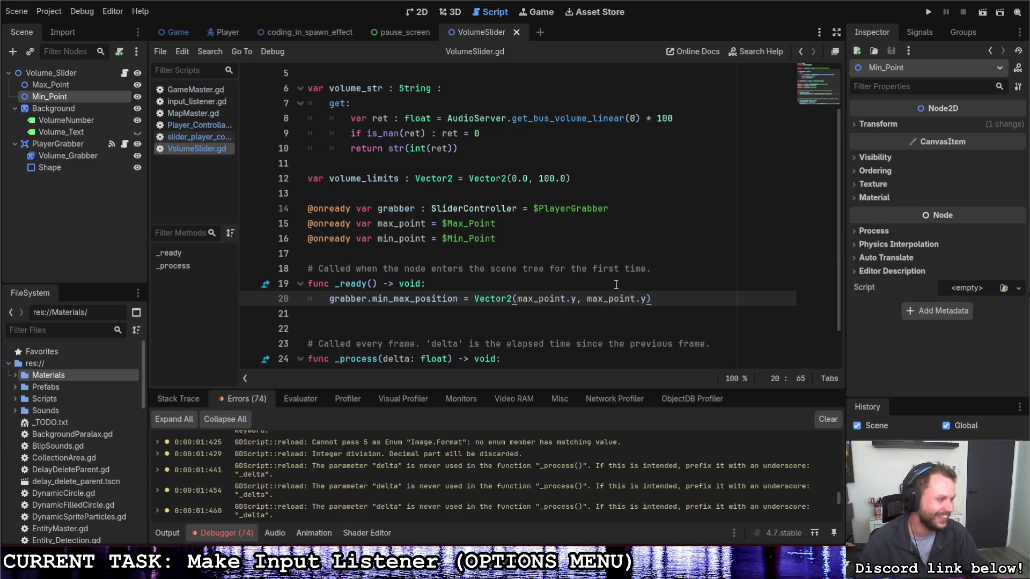
key("Down")
key("Up")
key("Up")
left_click(722, 304)
scroll(722, 304, "down", 1)
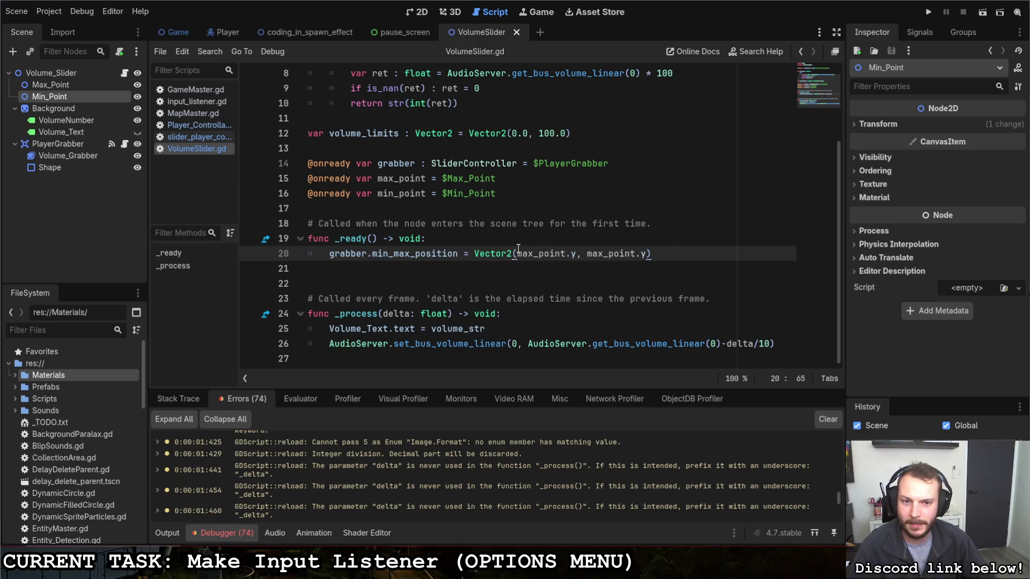
left_click_drag(532, 255, 523, 256)
Change line 20's first argument to min_point and run the game with F5
type("in")
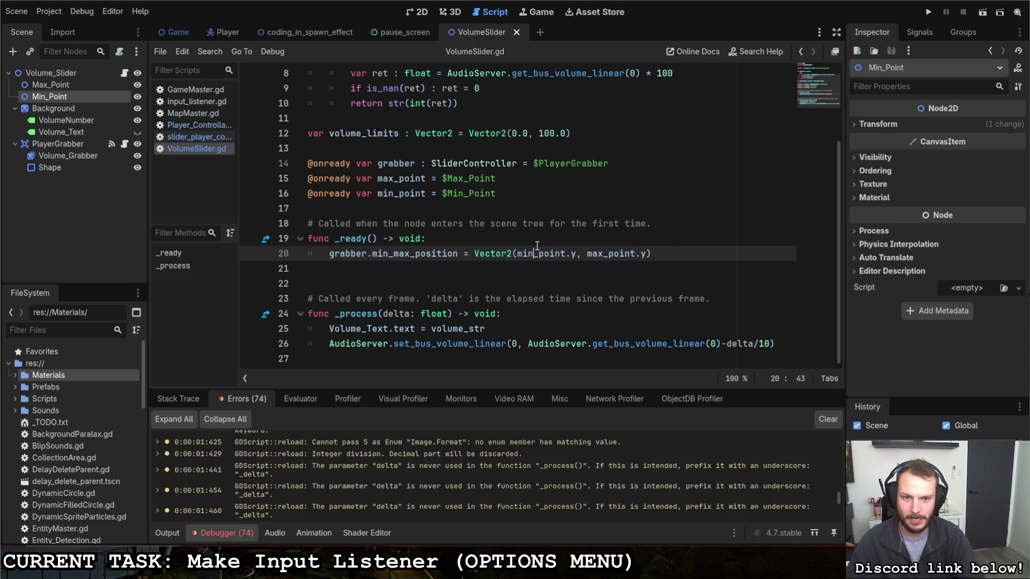
left_click(482, 222)
left_click(501, 209)
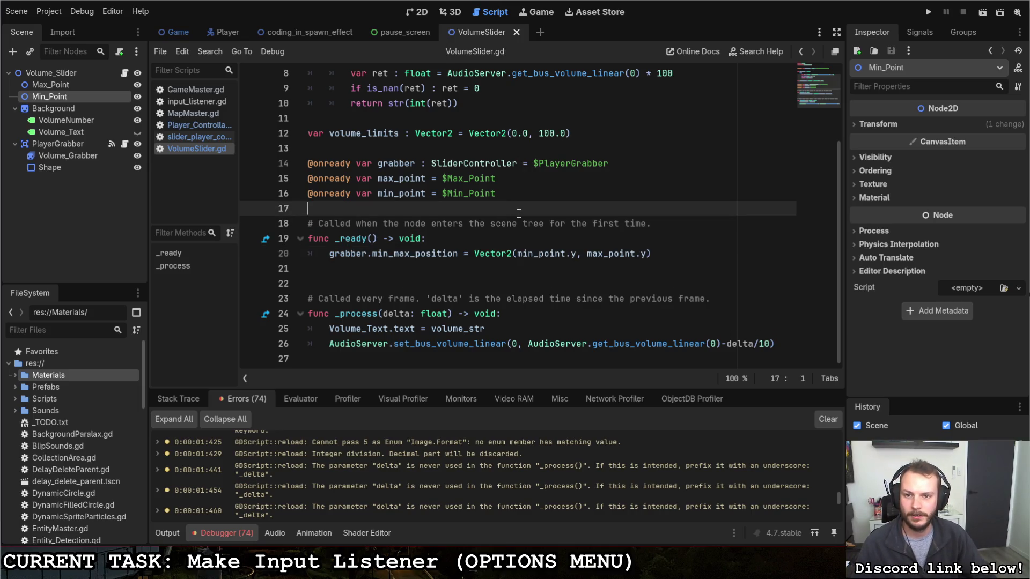
key("F5")
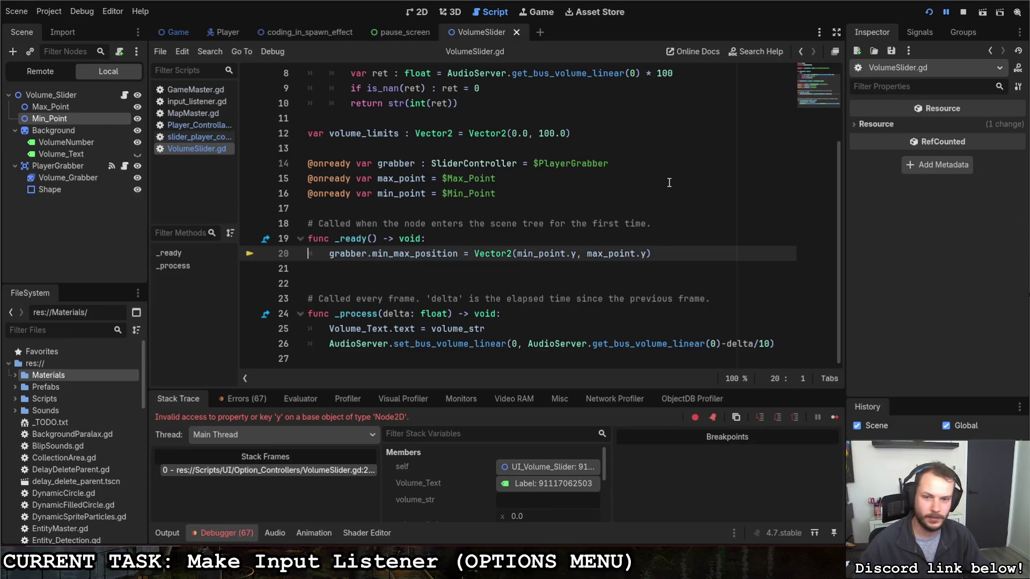
Make line 20 use min_point.position.y and max_point.position.y, save, and relaunch the game
left_click(586, 255)
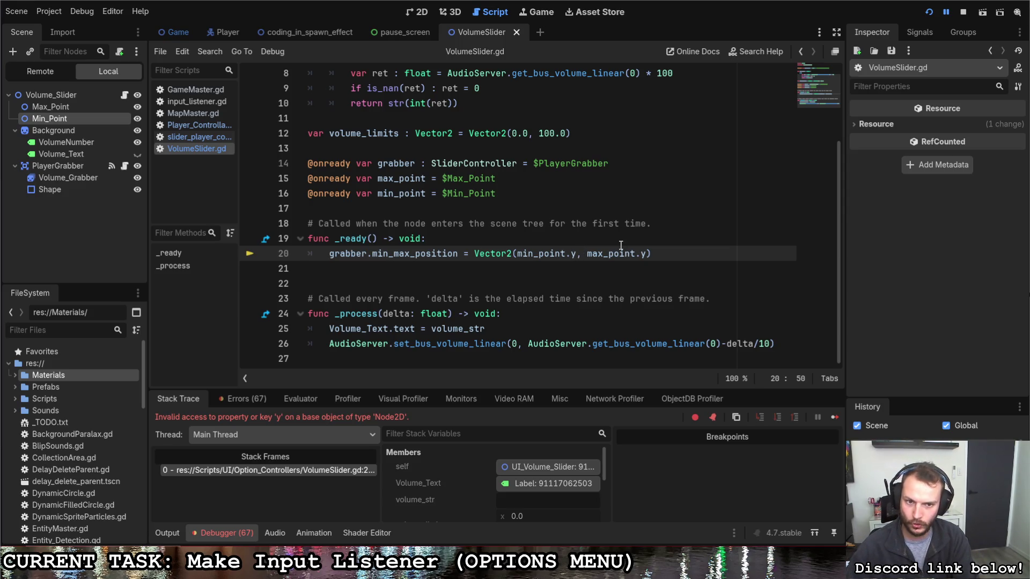
type("positio")
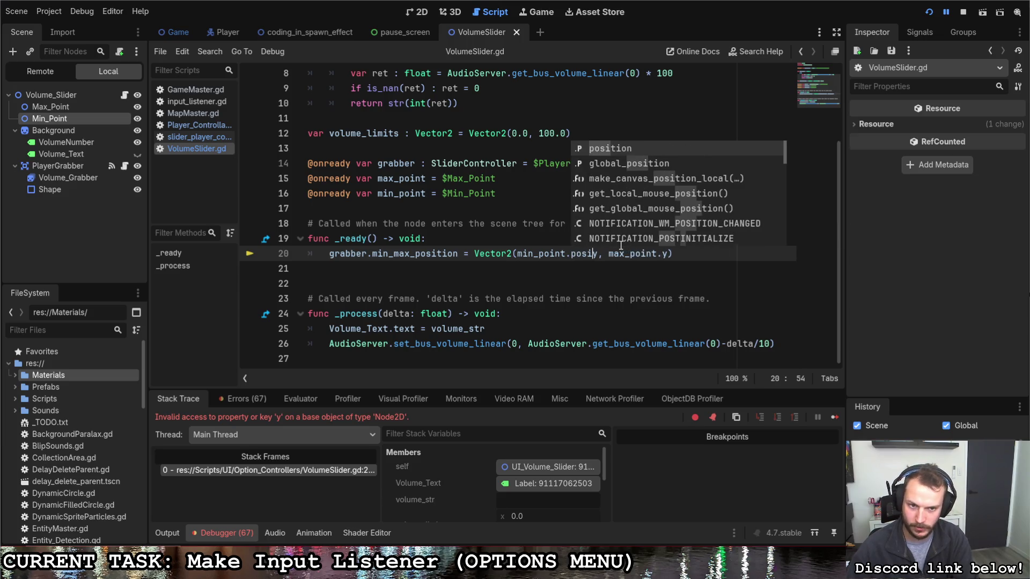
type("n.y")
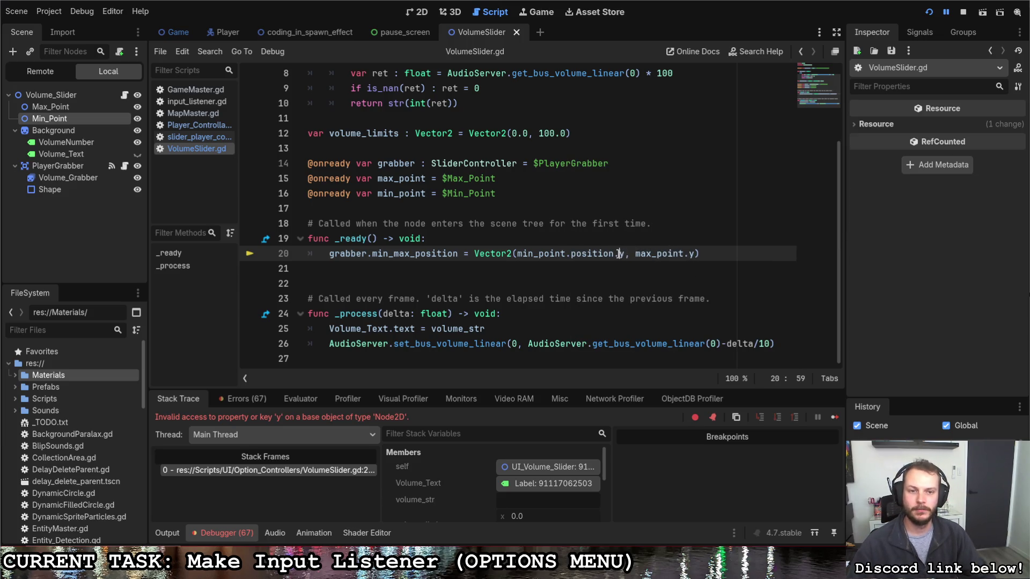
left_click_drag(618, 253, 565, 254)
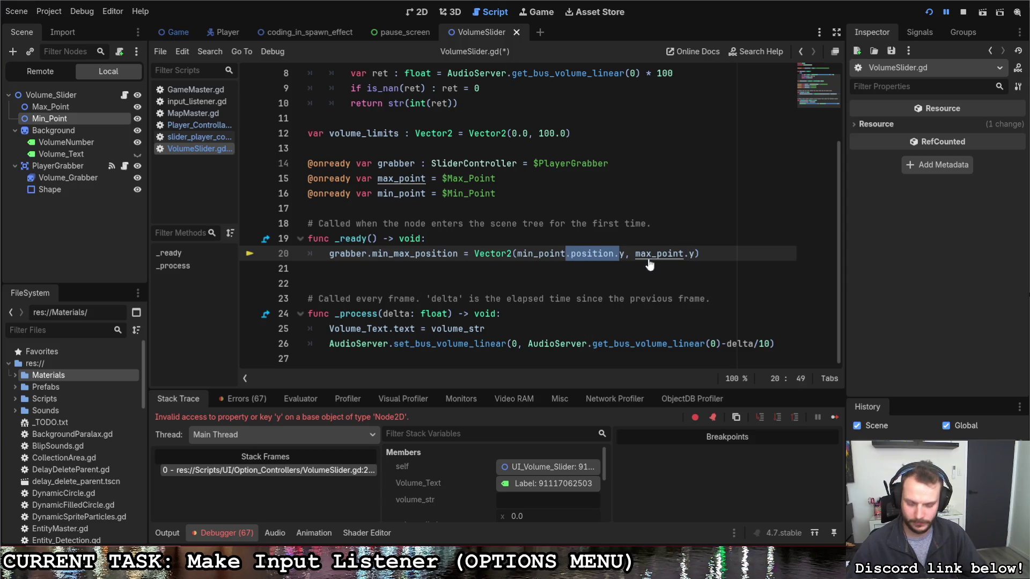
key("ctrl+c")
left_click(684, 253)
key("ctrl+v")
key("End")
key("ctrl+s")
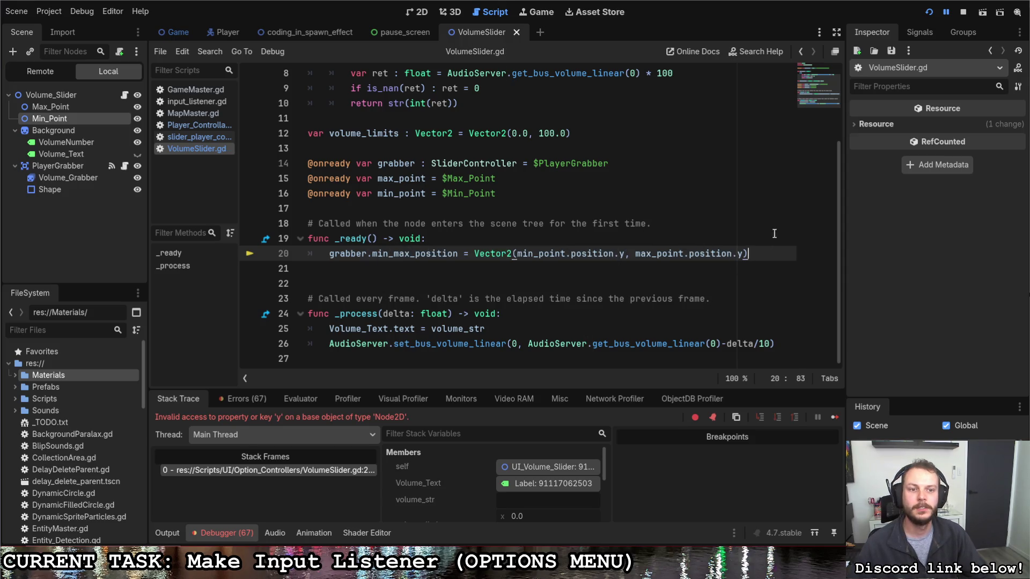
left_click(929, 12)
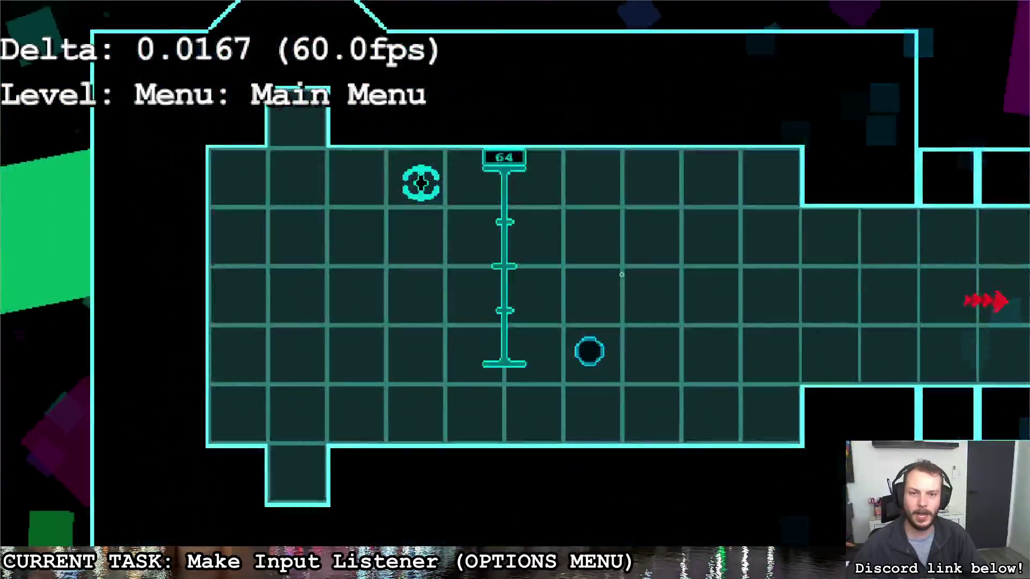
Drag the in-game volume slider so its readout falls from 64 to 0, then return to the editor
key("super+Down")
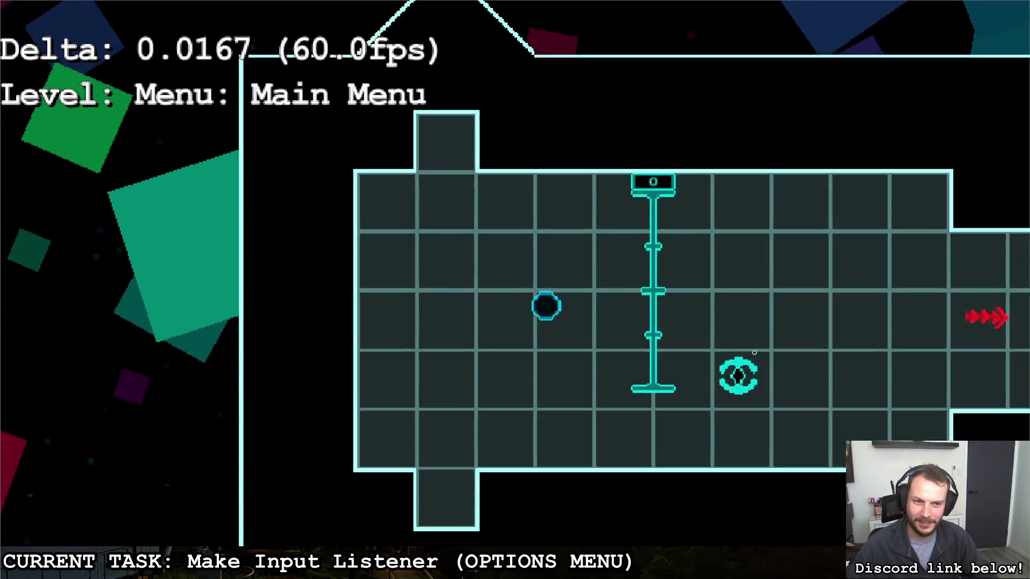
key("alt+Tab")
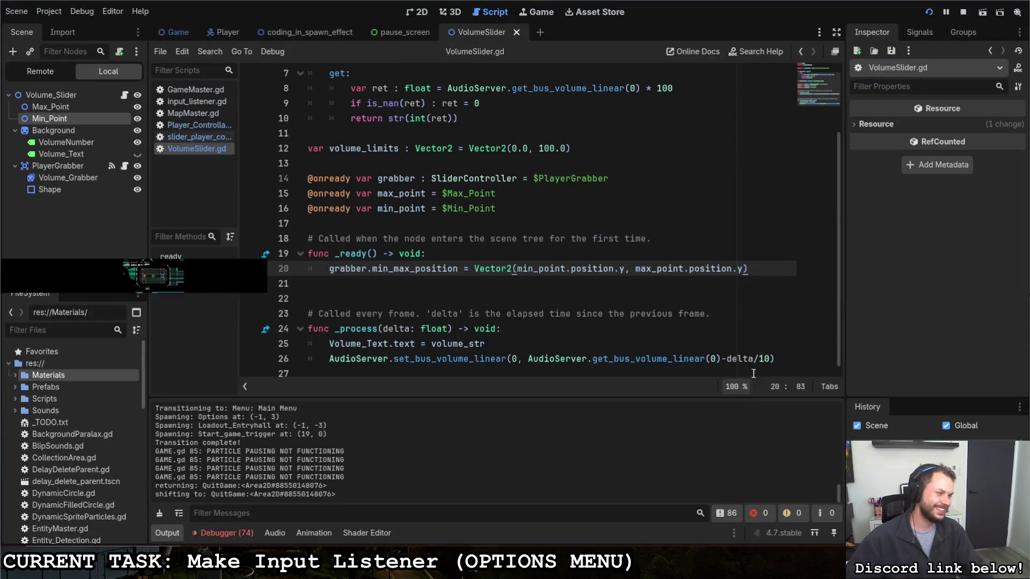
Comment out the position.clamp line 24 in slider_player_controller.gd, save, and test-run the game
left_click(543, 223)
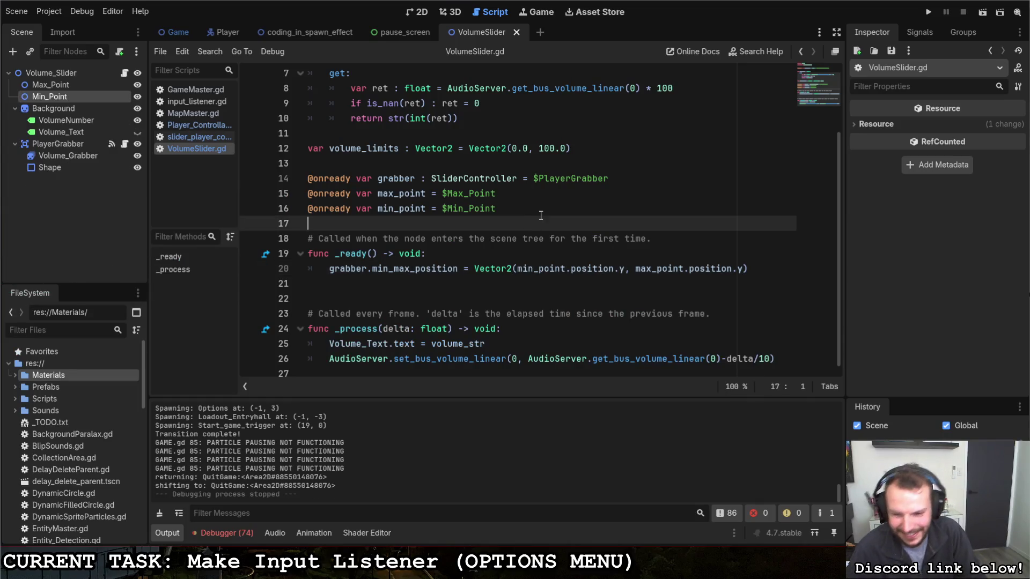
left_click(543, 209)
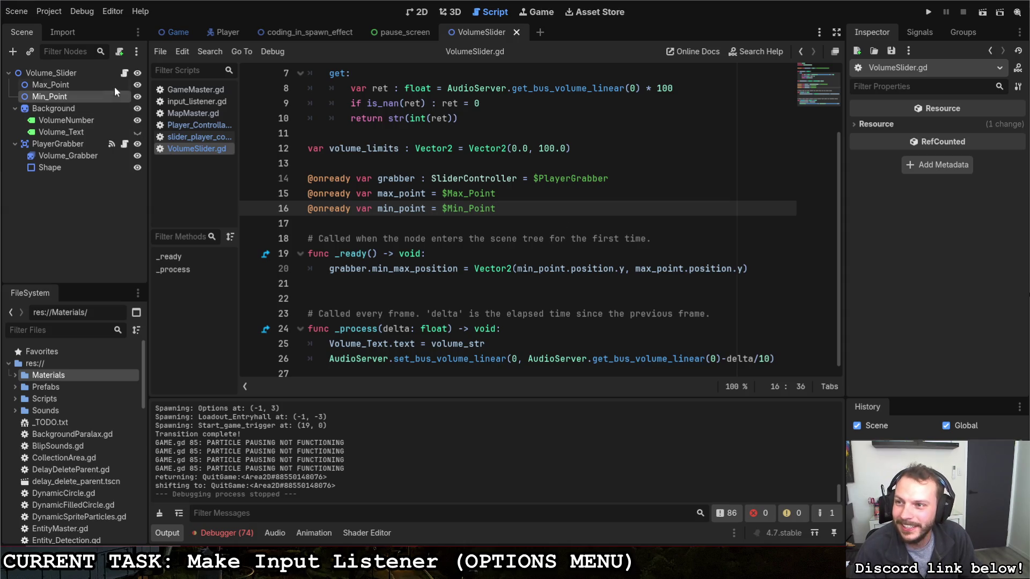
left_click(124, 144)
scroll(479, 232, "down", 2)
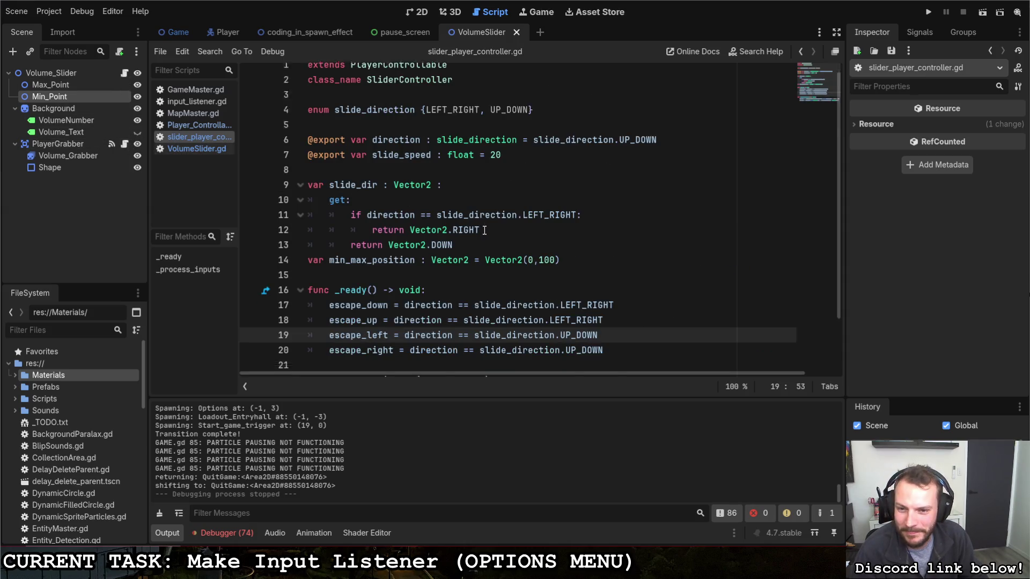
left_click_drag(389, 344, 464, 343)
left_click(330, 346)
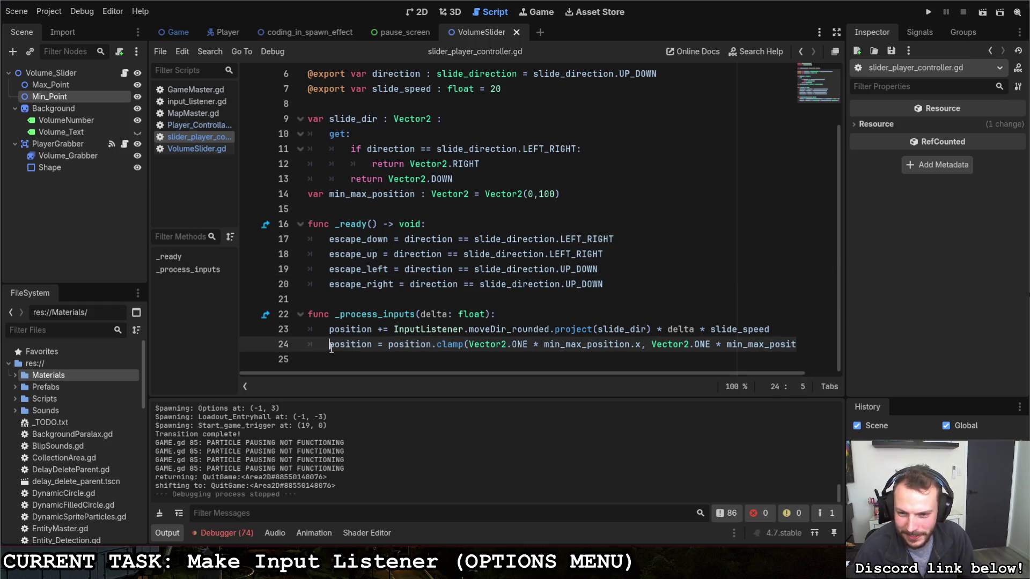
type("#")
key("ctrl+s")
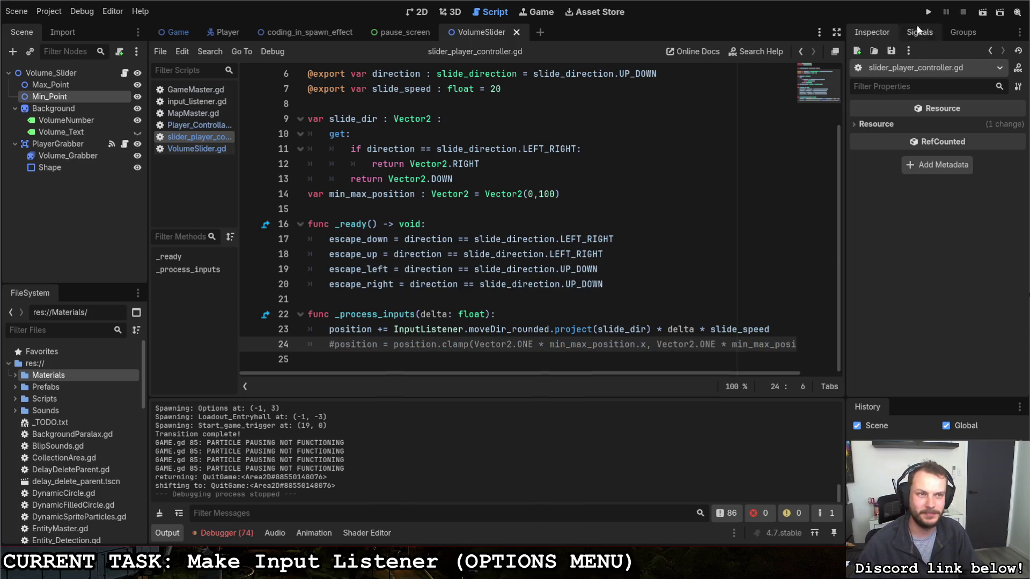
left_click(927, 12)
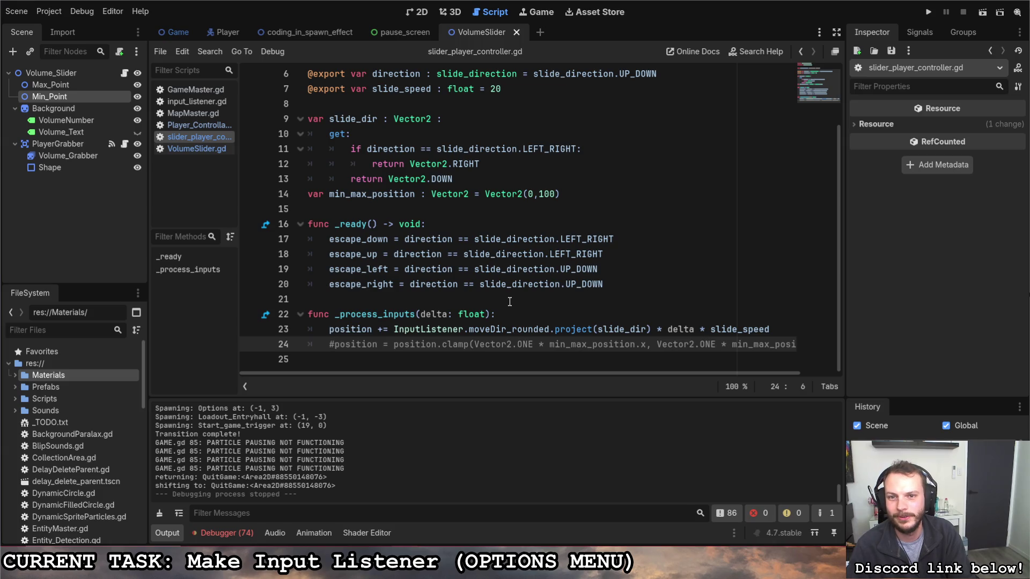
Restore line 24's clamp with both Vector2.ONE replaced by slide_dir, save, and run the game
key("ctrl+k")
left_click_drag(528, 346, 486, 344)
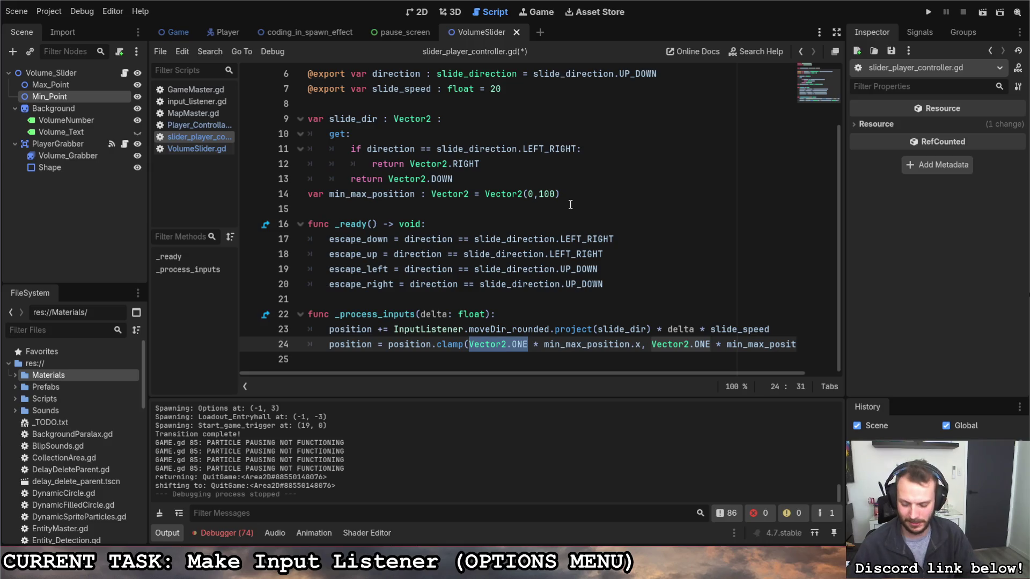
type("slide_dir")
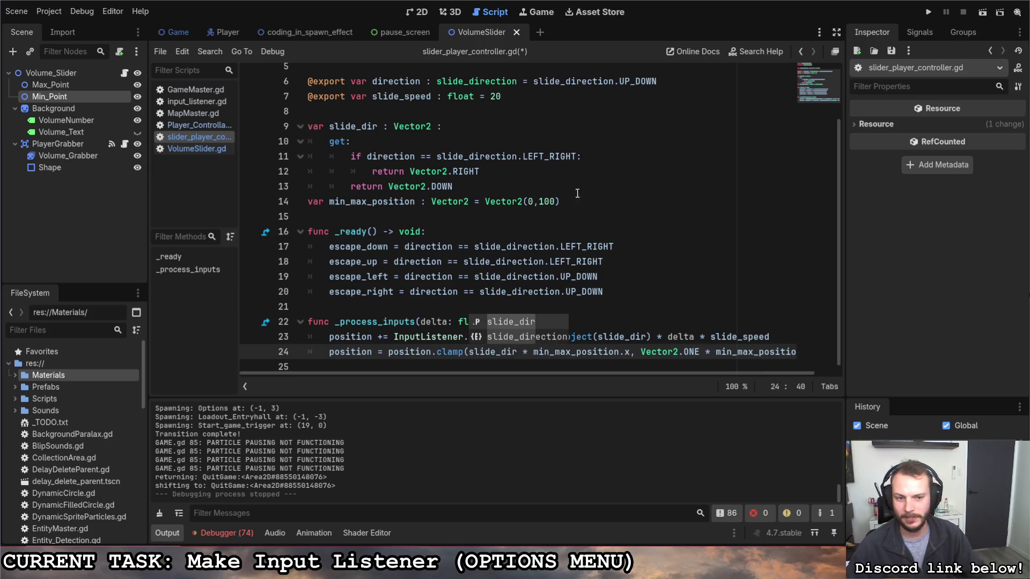
left_click_drag(518, 351, 469, 352)
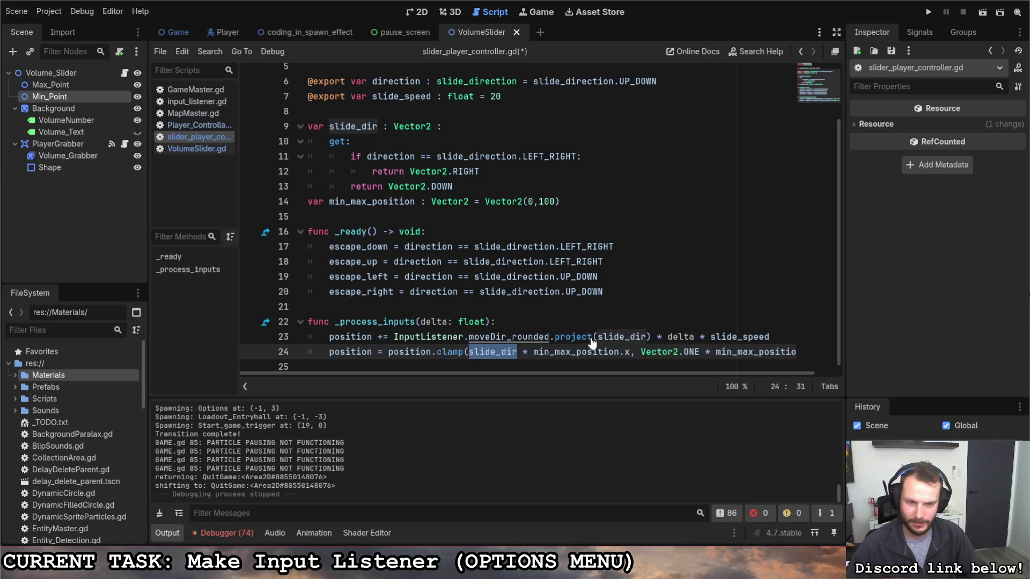
key("ctrl+c")
left_click_drag(640, 351, 699, 351)
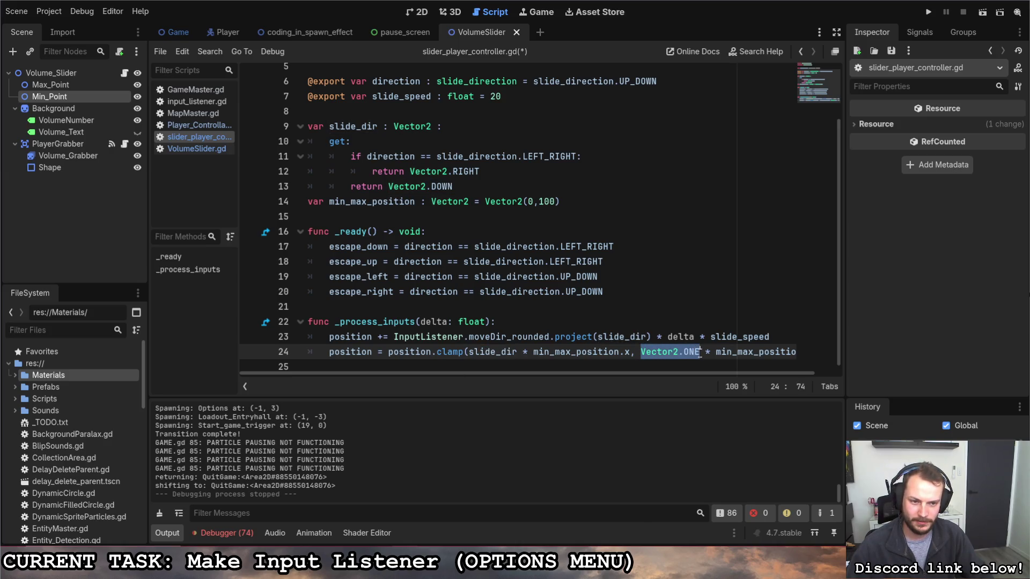
key("ctrl+v")
key("ctrl+s")
mouse_move(609, 373)
left_mouse_down()
mouse_move(634, 372)
mouse_move(601, 371)
mouse_move(674, 369)
left_mouse_up()
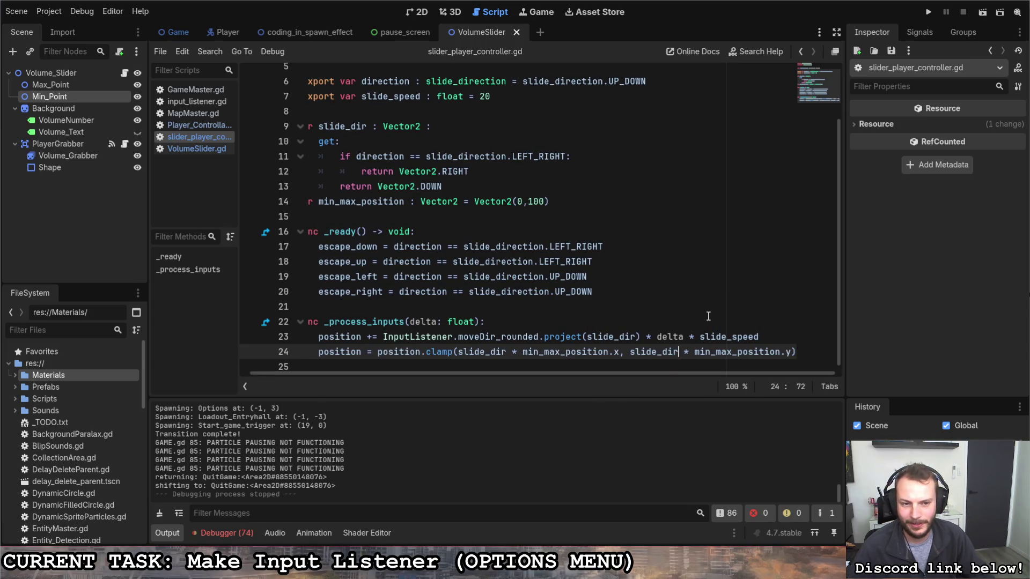
left_click(930, 13)
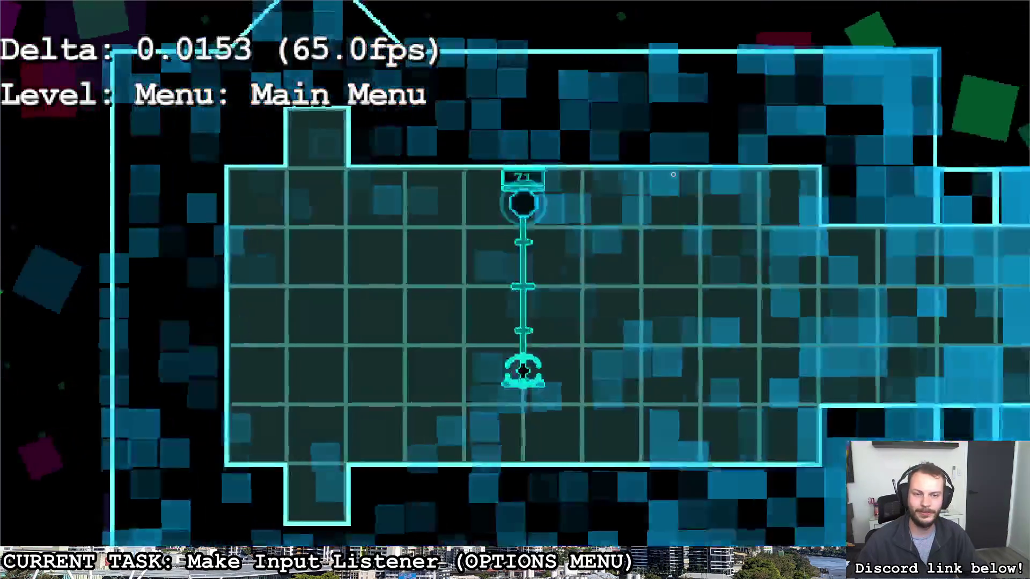
Try the slider in the running Main Menu, then leave the game for the script editor
key("alt+Tab")
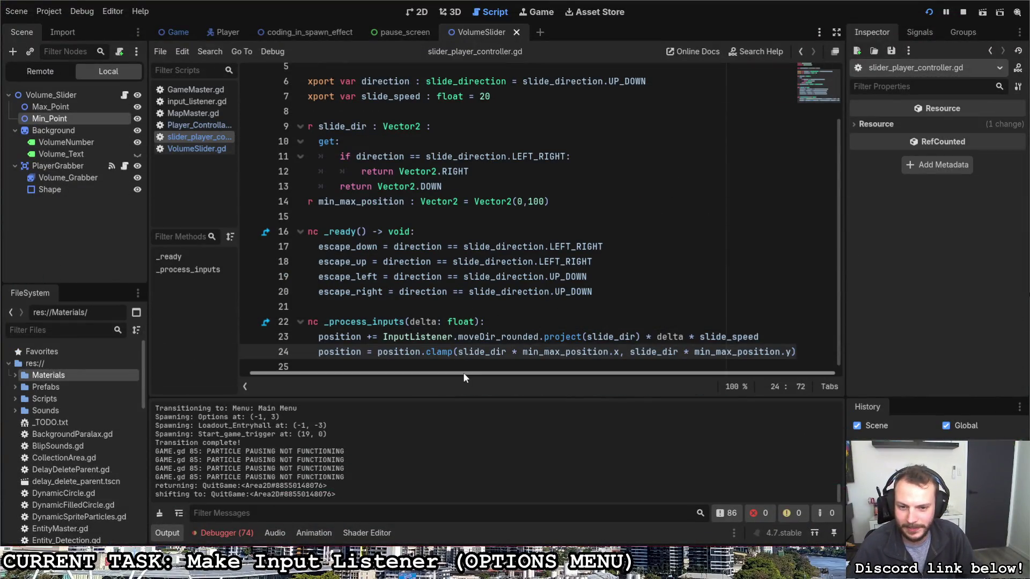
Compare VolumeSlider.gd with the slide_dir clamp code in slider_player_controller.gd
left_click_drag(462, 373, 415, 377)
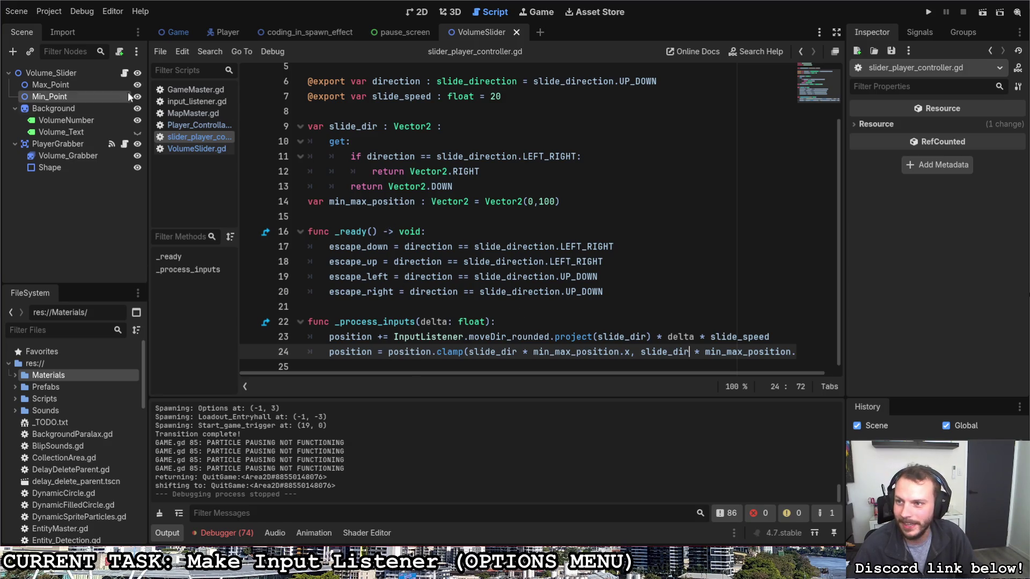
left_click(125, 74)
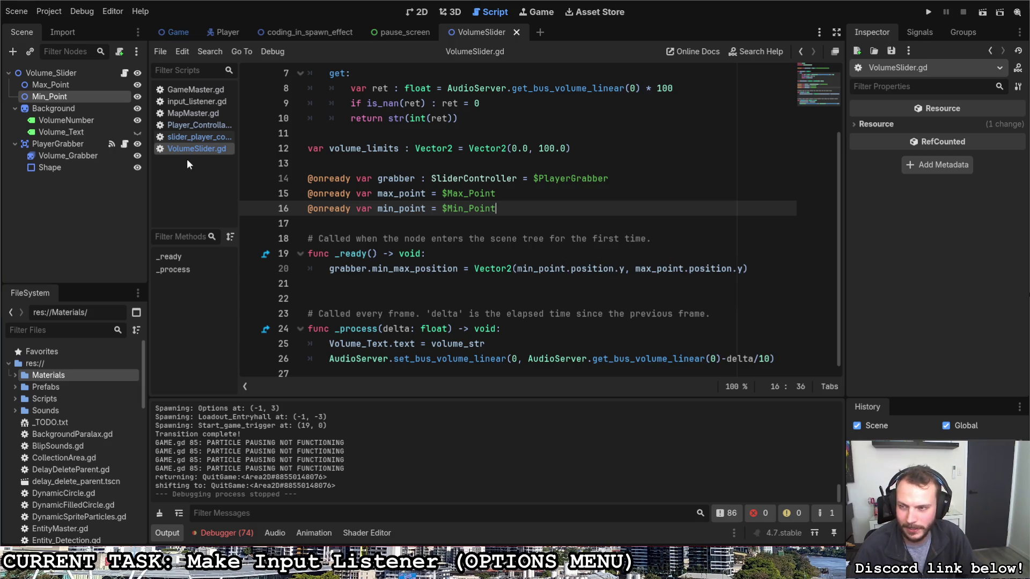
left_click(125, 143)
scroll(418, 287, "down", 1)
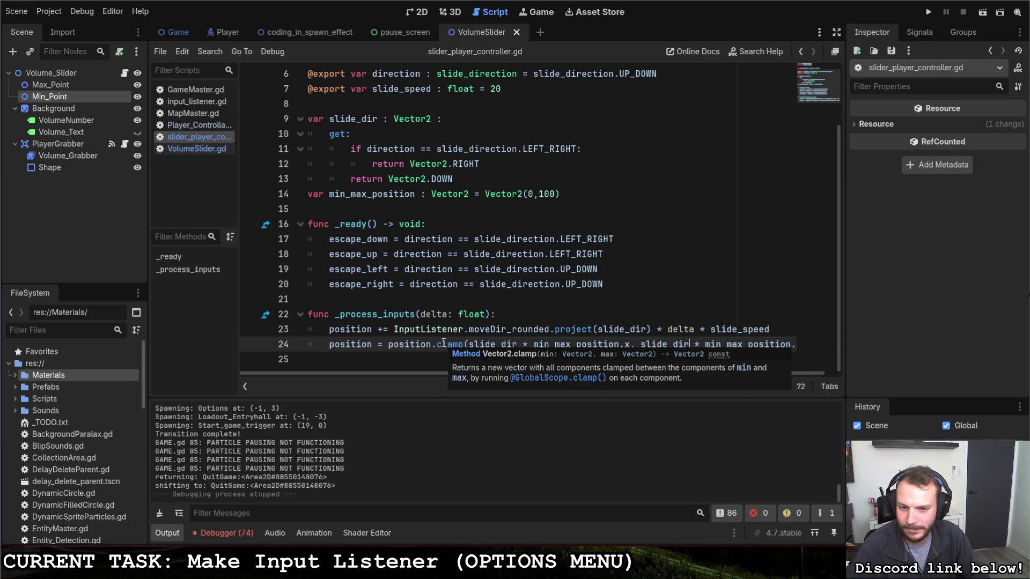
mouse_move(442, 345)
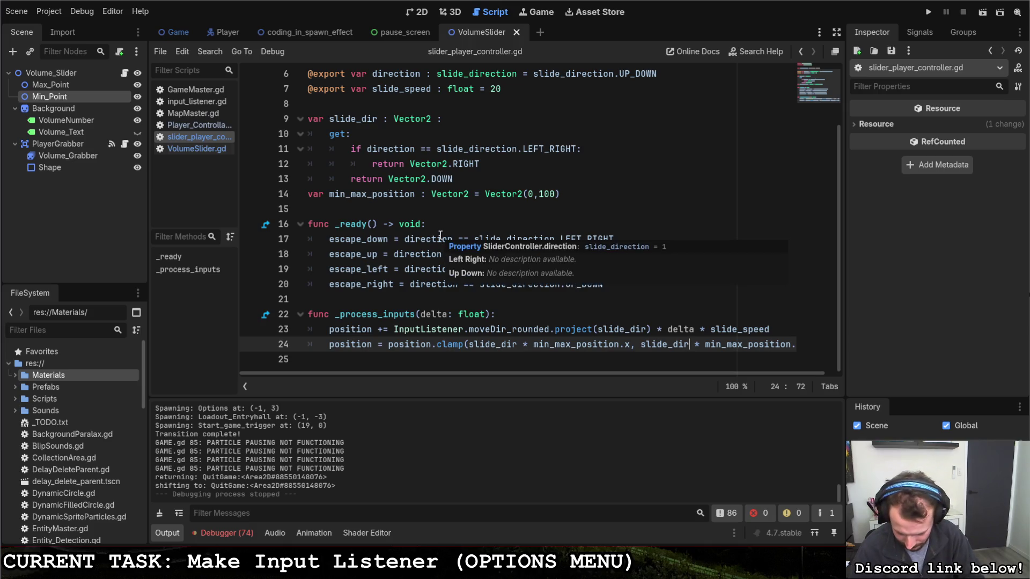
left_click_drag(604, 375, 620, 371)
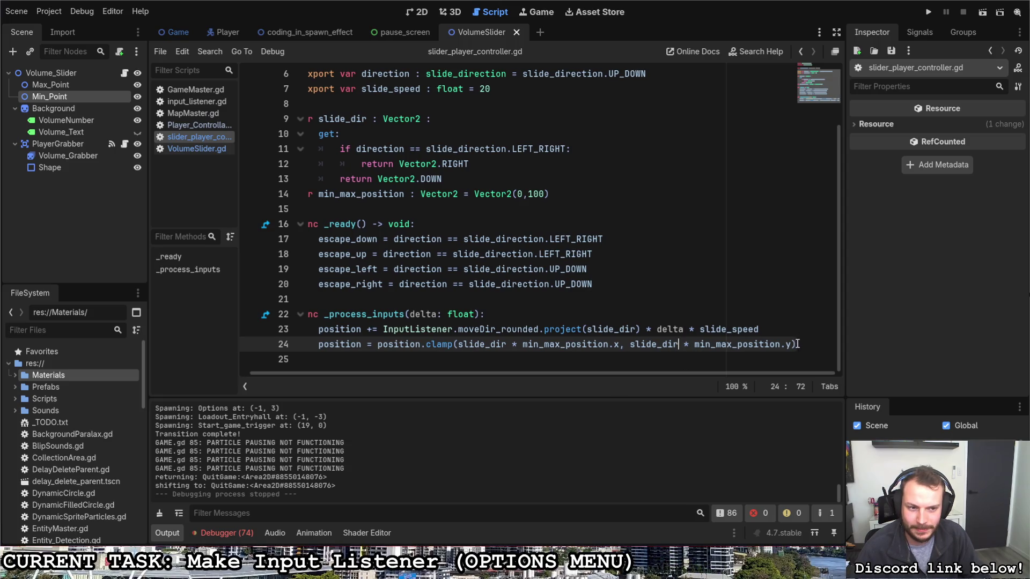
scroll(712, 341, "up", 2)
scroll(711, 341, "down", 2)
mouse_move(696, 376)
left_mouse_down()
mouse_move(656, 371)
mouse_move(698, 374)
left_mouse_up()
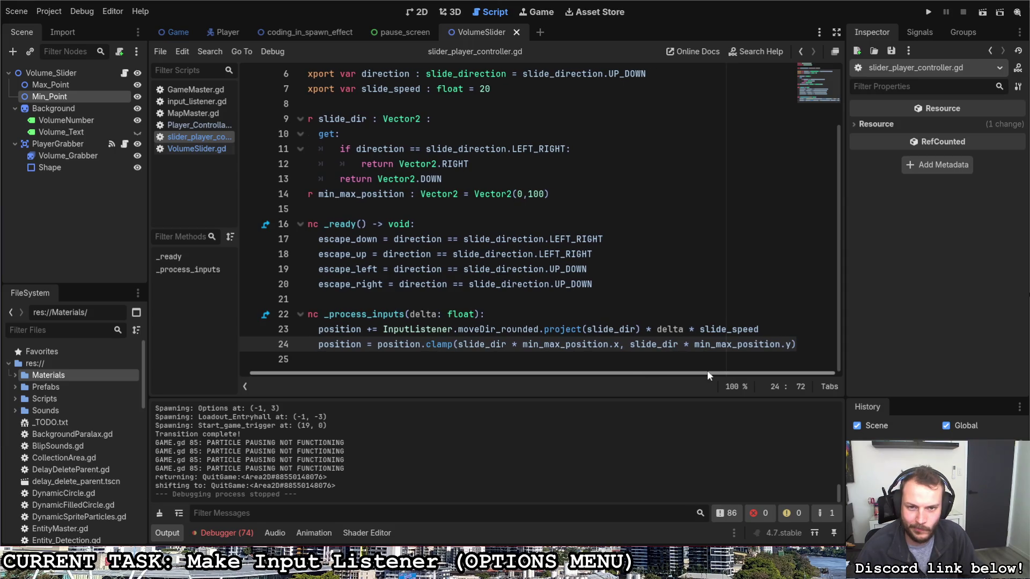
Inspect PlayerGrabber's slider settings: Up Down direction and slide speed 20.0
left_click(124, 73)
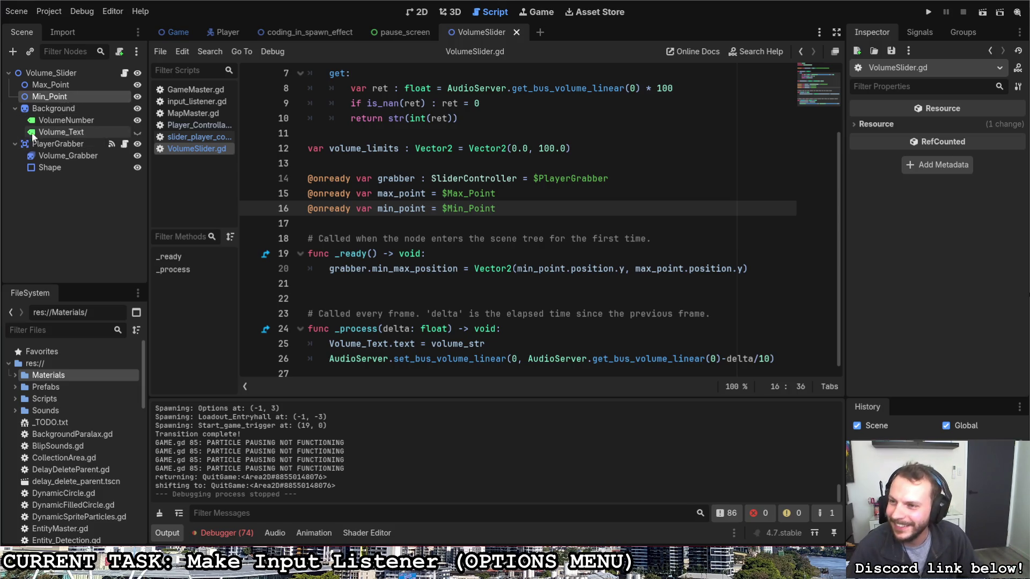
left_click(86, 147)
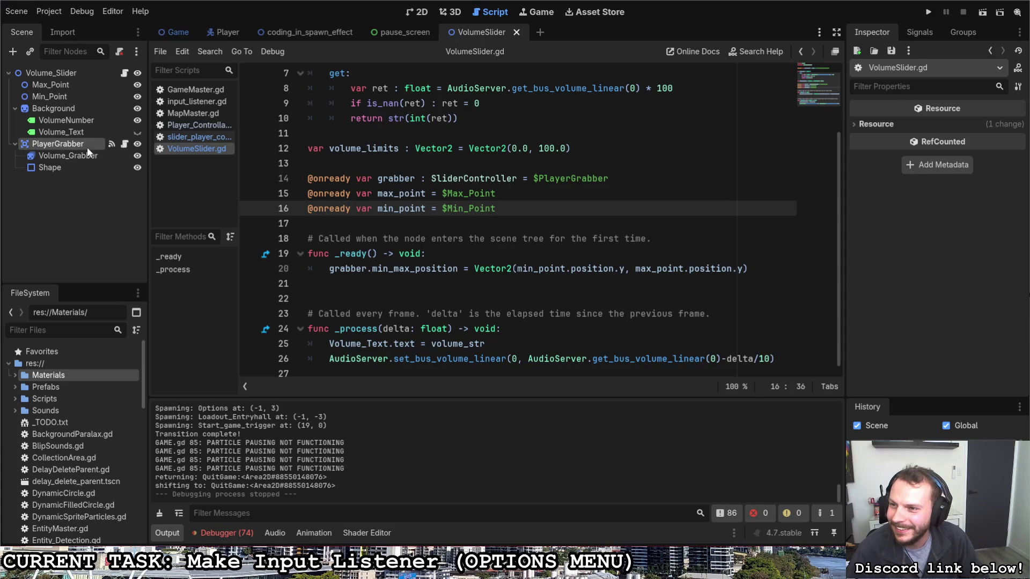
scroll(498, 284, "down", 1)
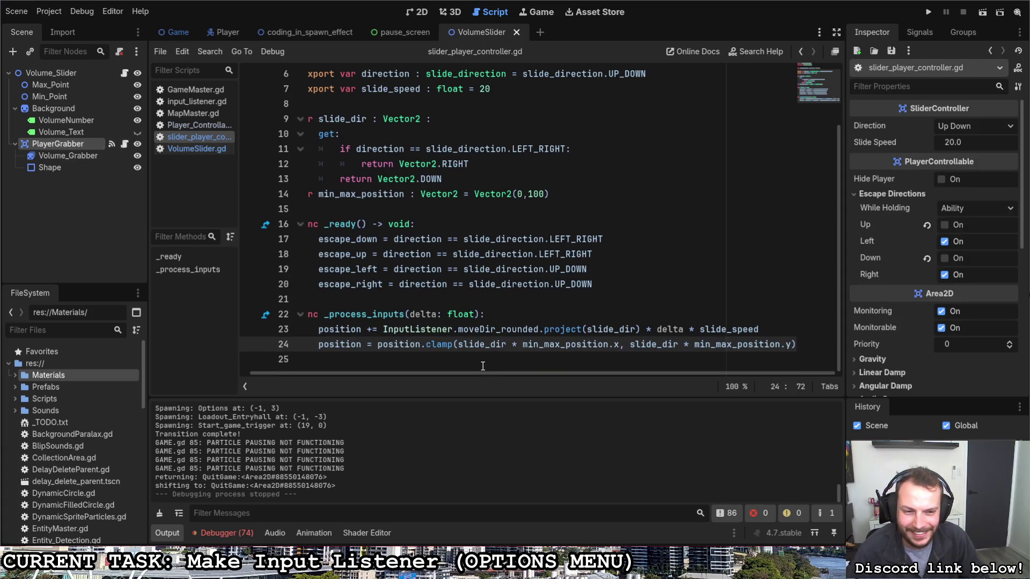
left_click_drag(452, 371, 368, 349)
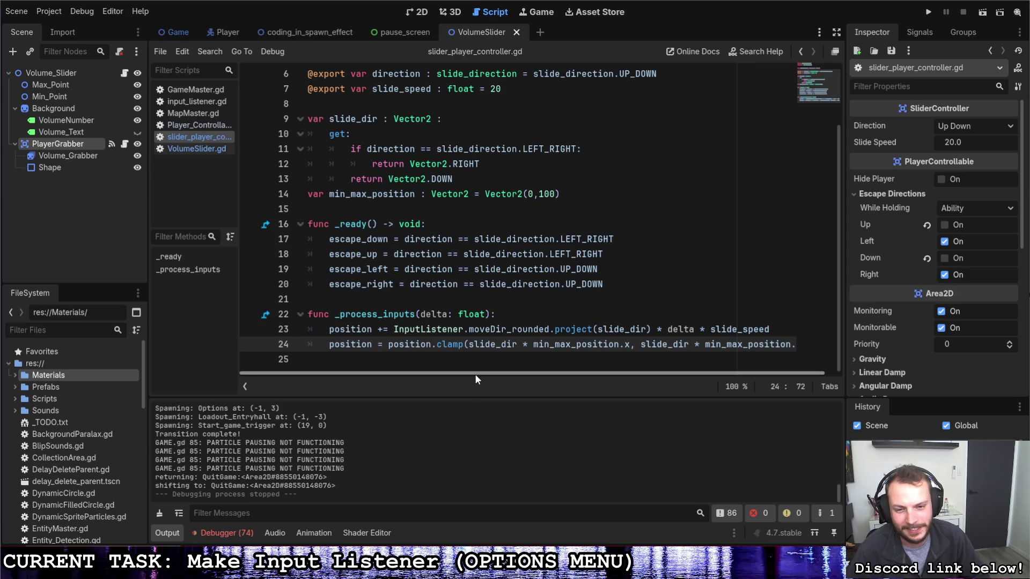
scroll(475, 374, "right", 1)
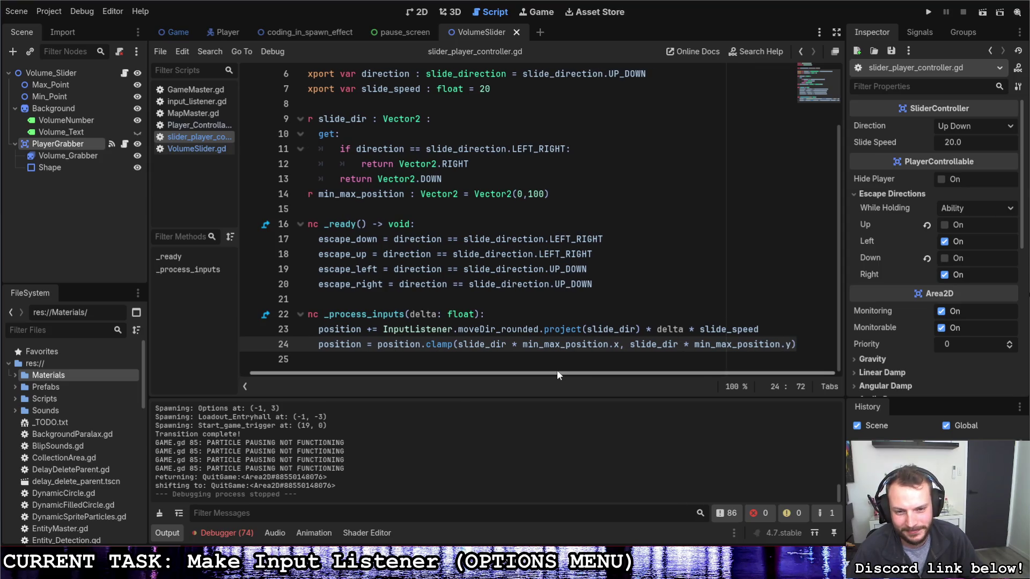
Print min_max_position at the top of _process_inputs and run the game, logging (46.0, -45.0)
left_click(520, 314)
key("Return")
type("print")
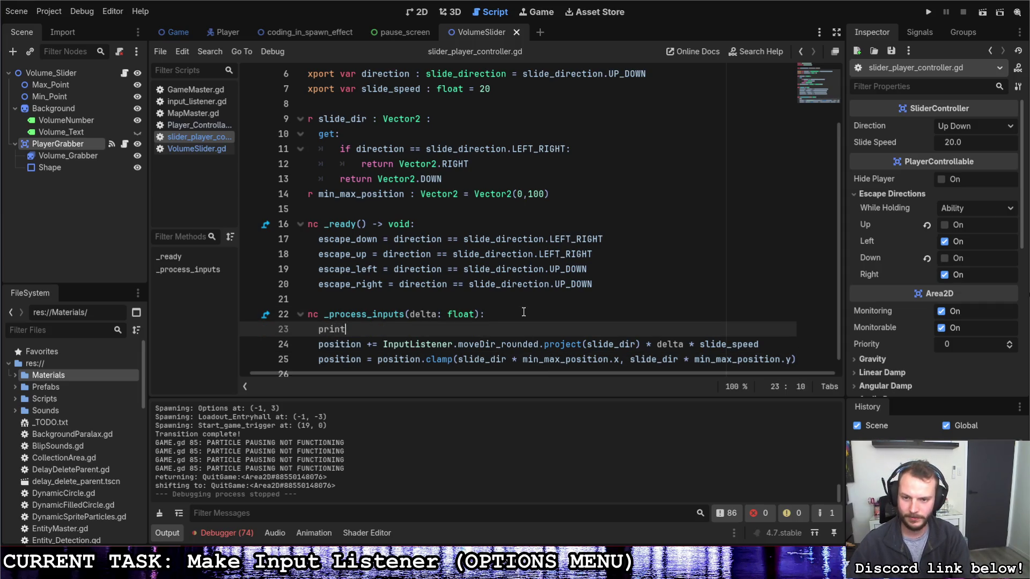
type("(min")
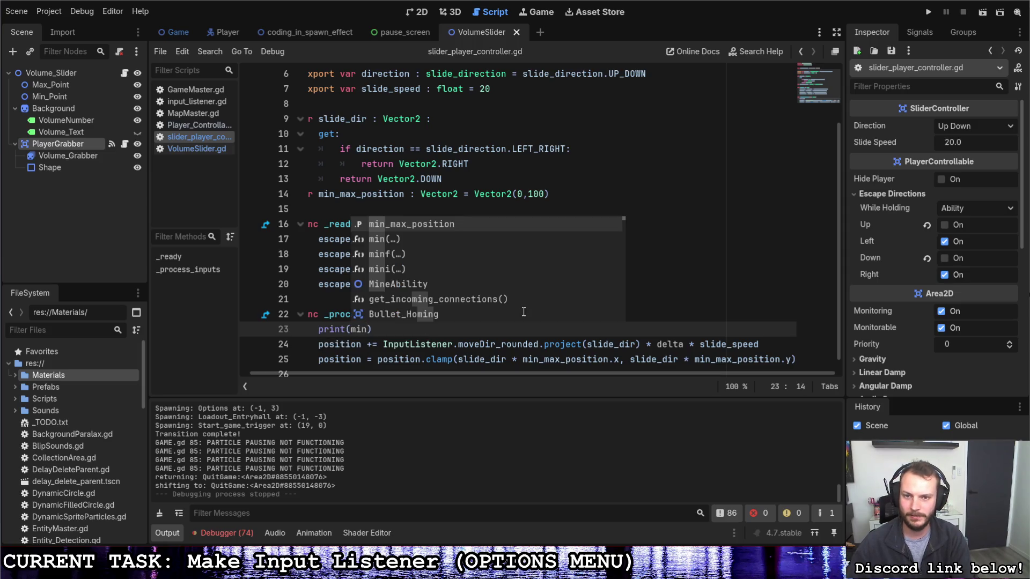
key("Return")
left_click(928, 11)
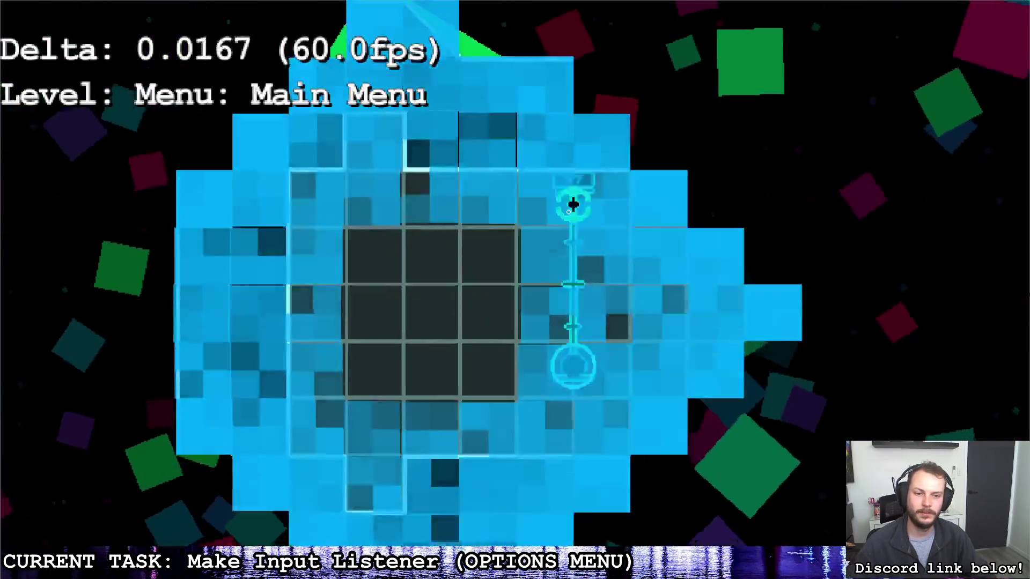
key("Right")
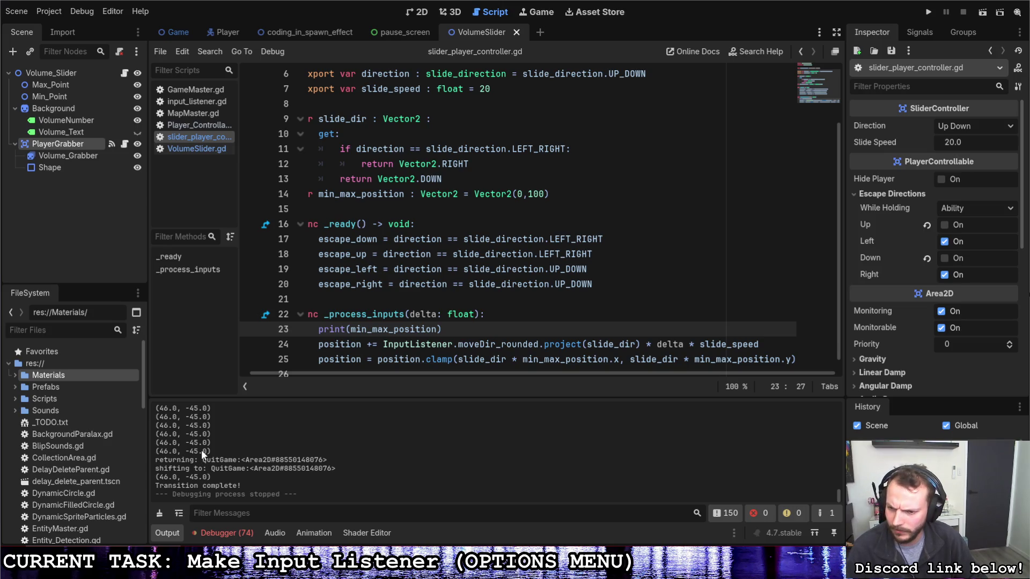
Go from the Game scene back to the VolumeSlider scene and its VolumeSlider.gd script
left_click(172, 33)
left_click(472, 32)
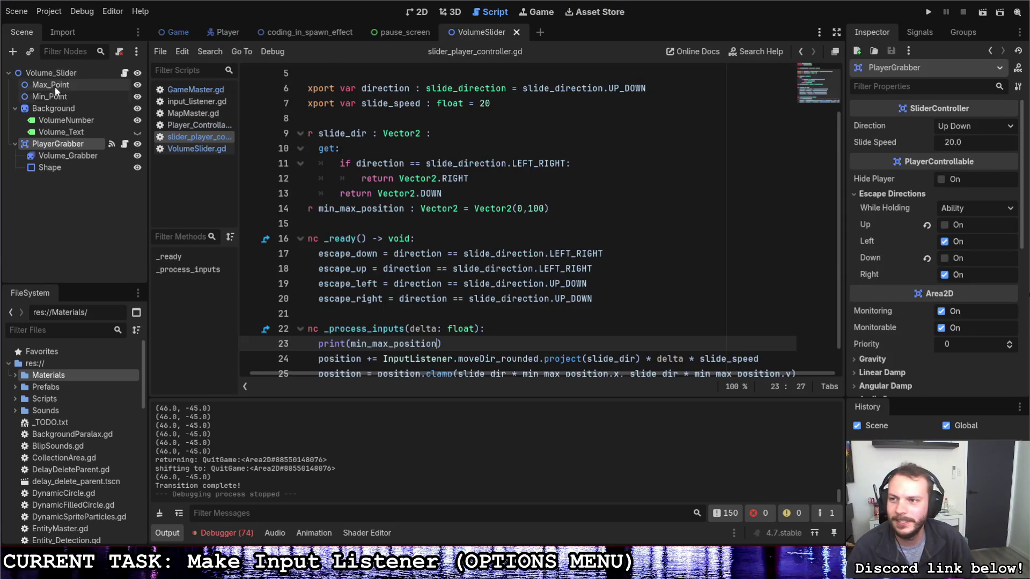
left_click(51, 73)
left_click(124, 73)
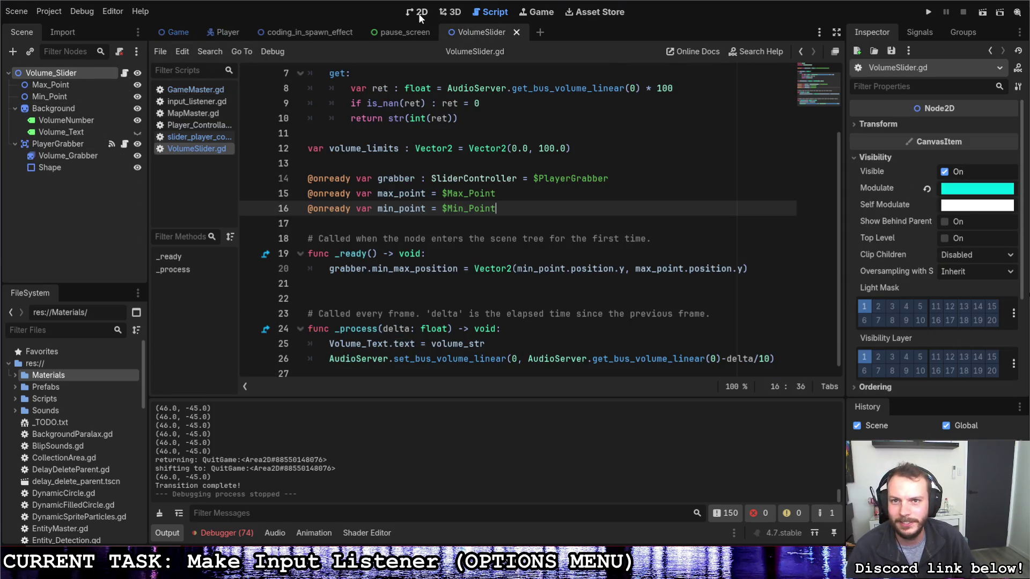
left_click(420, 13)
Compare the Max_Point and Min_Point marker positions in the 2D view against VolumeSlider.gd
left_click(63, 84)
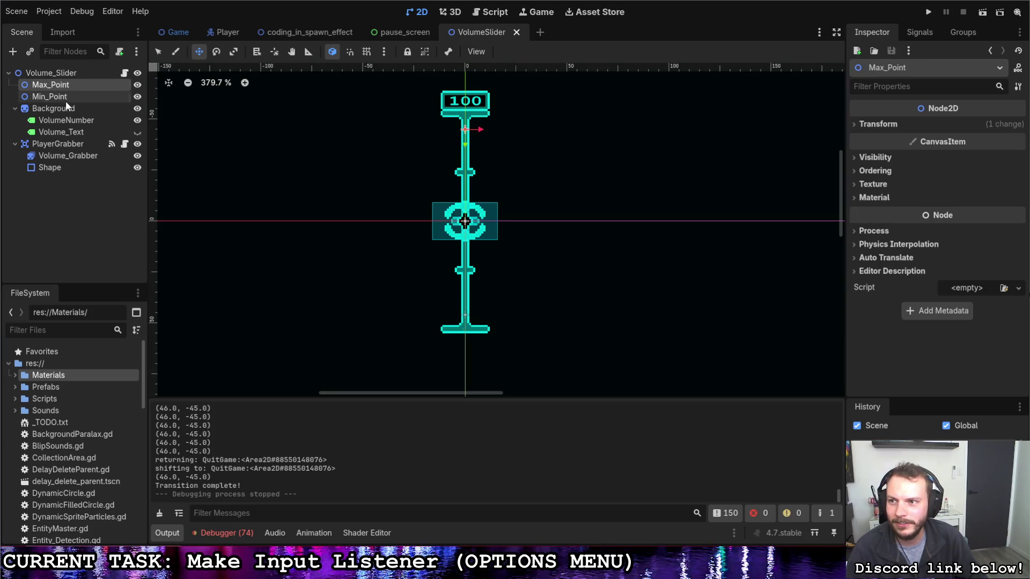
left_click(65, 97)
left_click(66, 84)
left_click(66, 98)
left_click(84, 84)
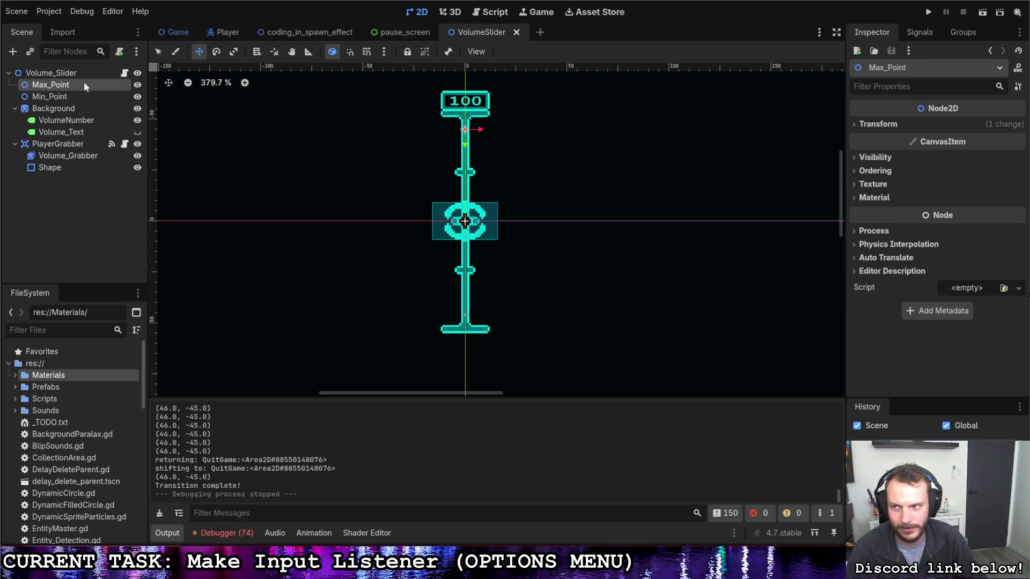
left_click(124, 73)
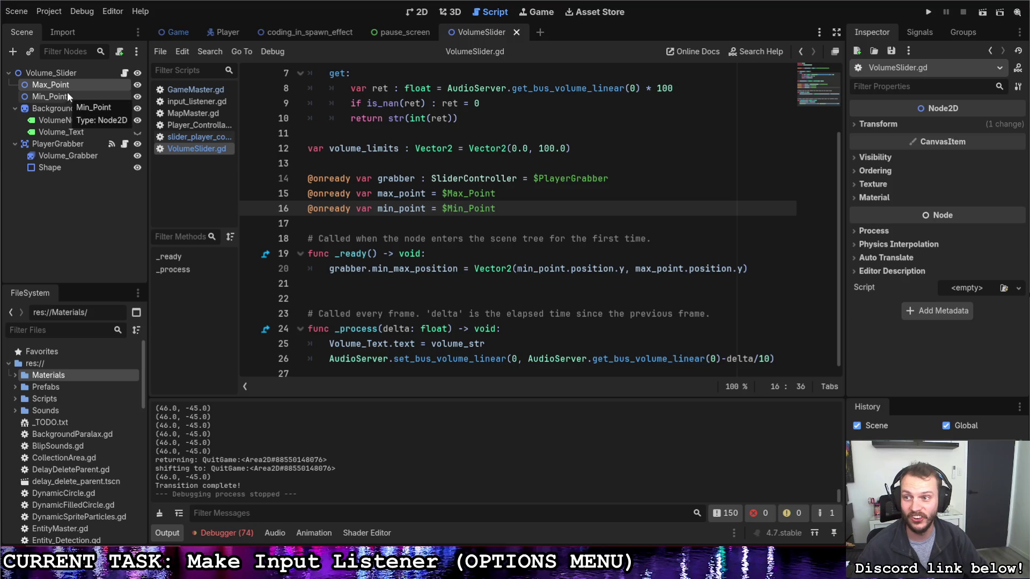
left_click(422, 11)
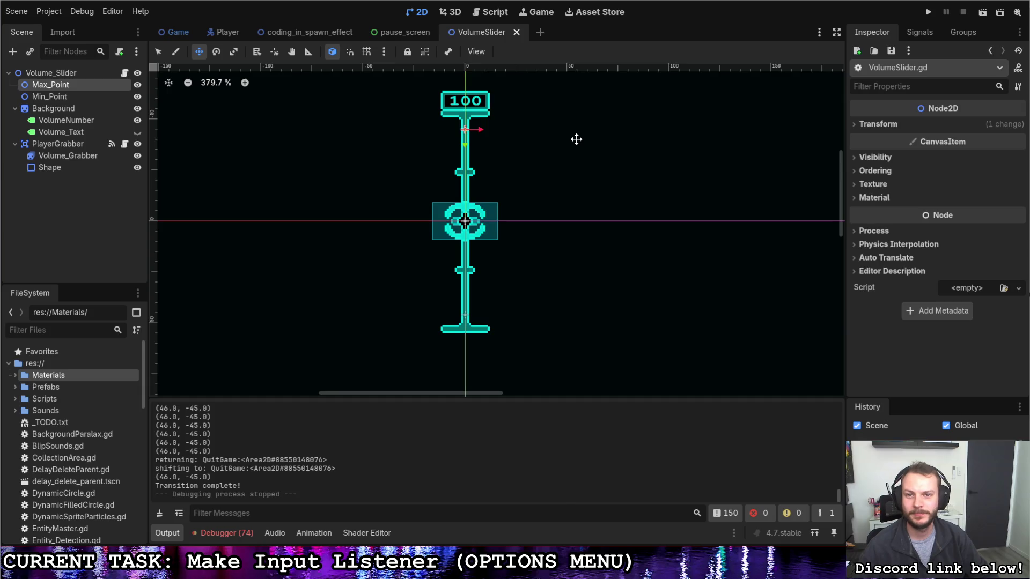
Undo an accidental marker drag and rename the top Max_Point marker to Min_Point
left_click_drag(590, 137, 592, 206)
key("ctrl+z")
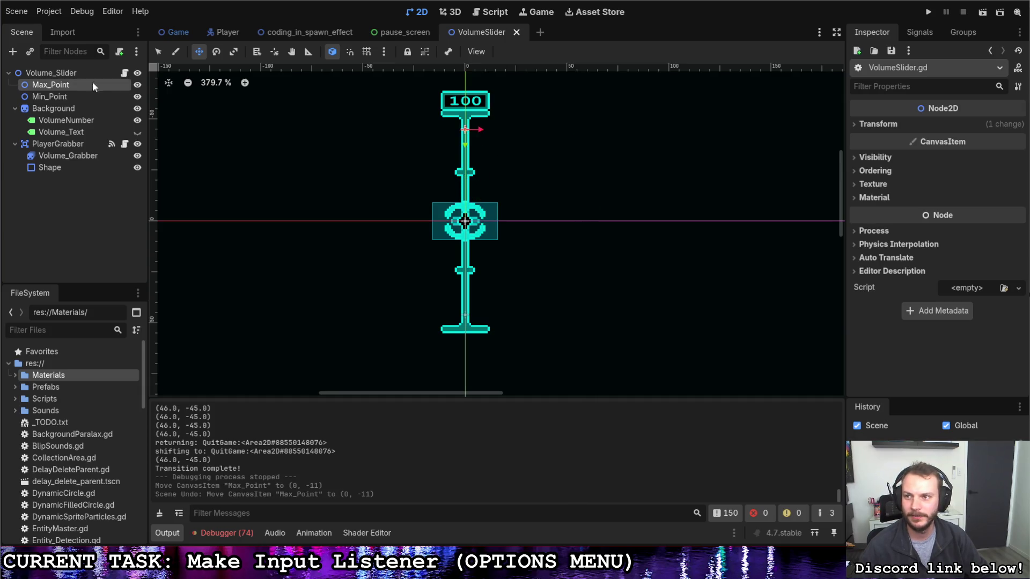
double_click(46, 85)
type("Min_Point")
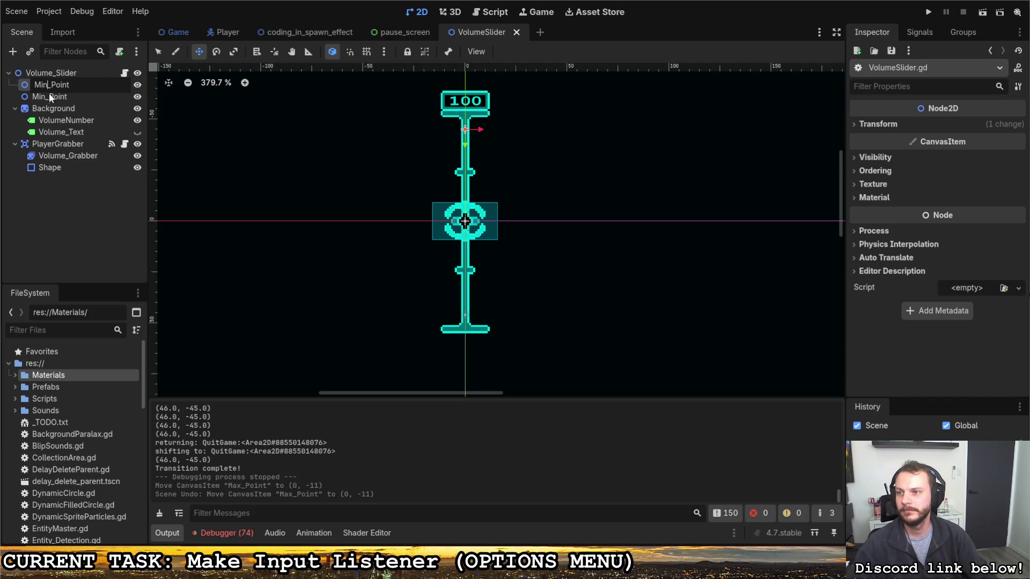
left_click(43, 97)
Rename the bottom marker to Max_Point and trim Min_Point2 back to Min_Point
double_click(43, 97)
left_click(43, 97)
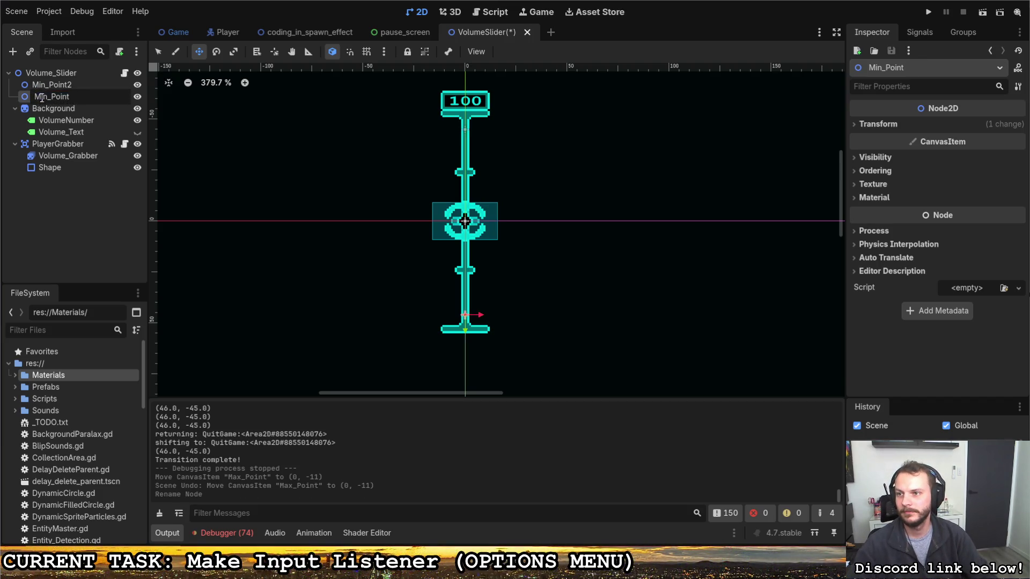
type("Ax")
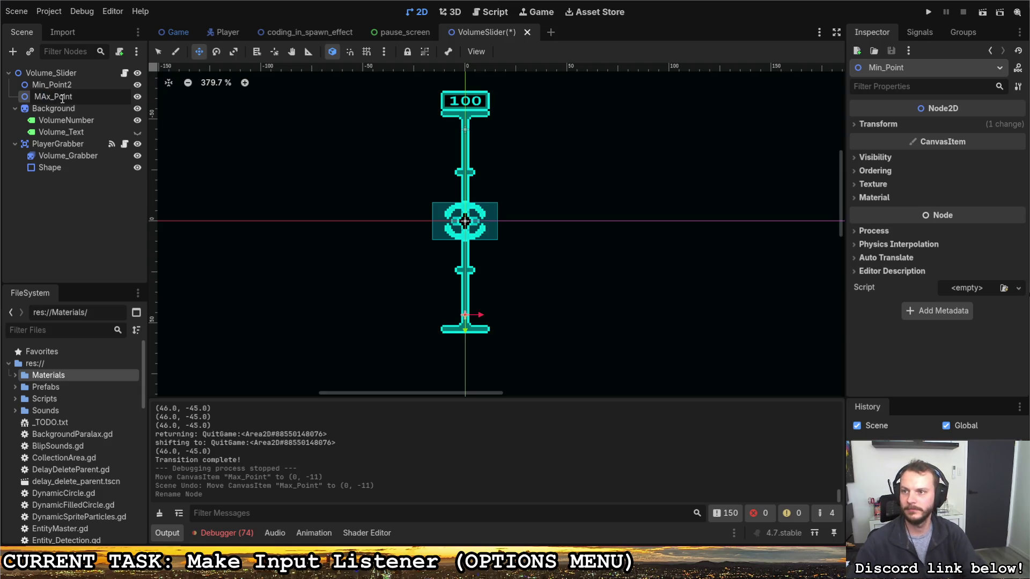
key("BackSpace")
key("BackSpace")
type("ax")
key("Return")
left_click(75, 85)
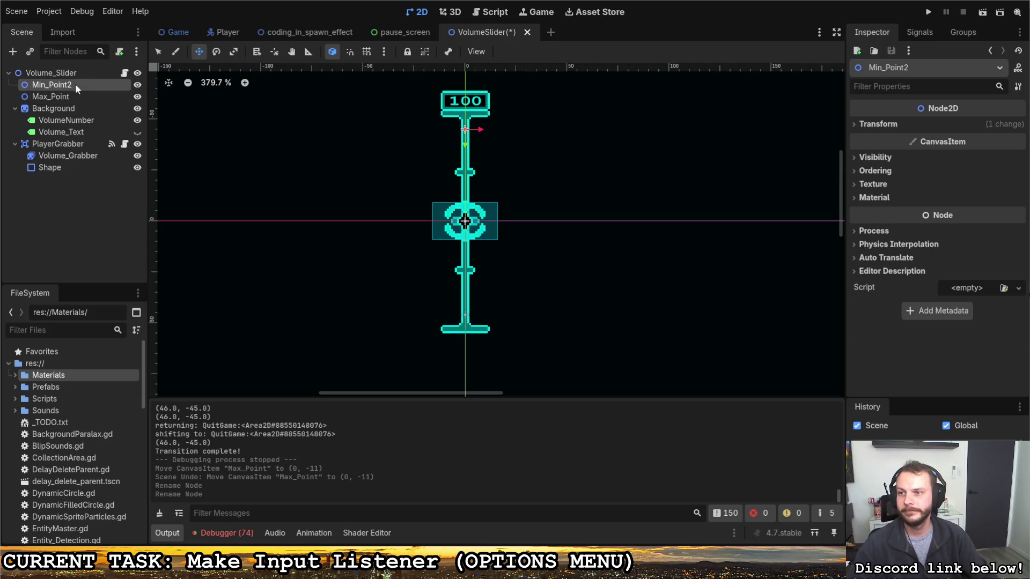
double_click(75, 83)
key("End")
key("BackSpace")
key("Return")
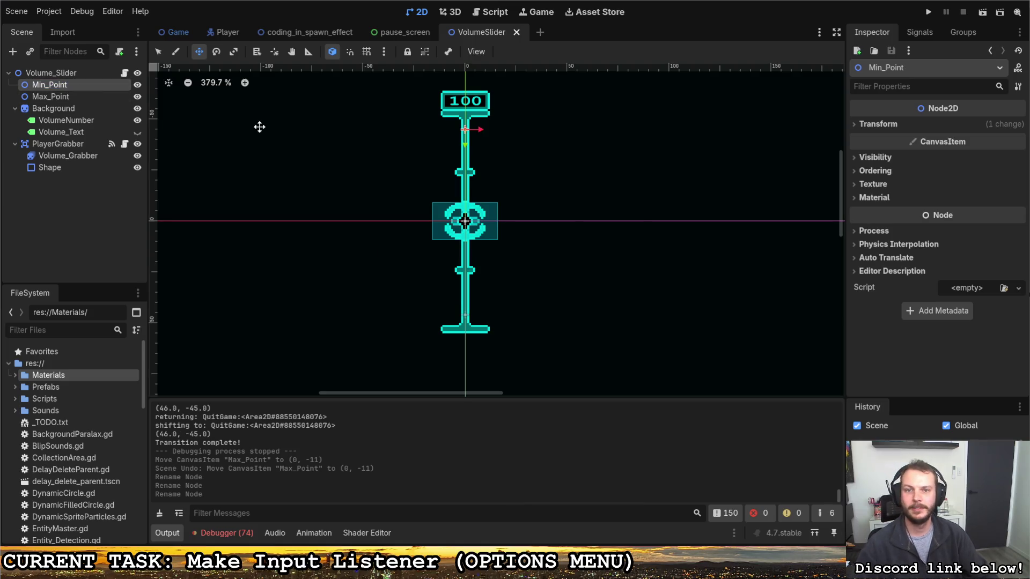
Test-run the game, now logging (-45.0, 46.0), then reopen VolumeSlider.gd
left_click(927, 11)
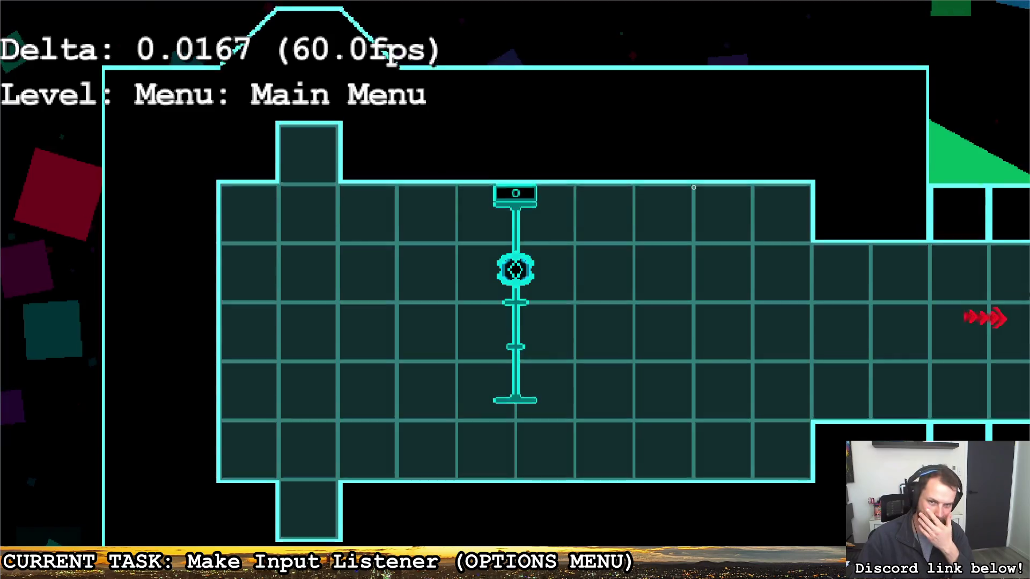
key("alt+Tab")
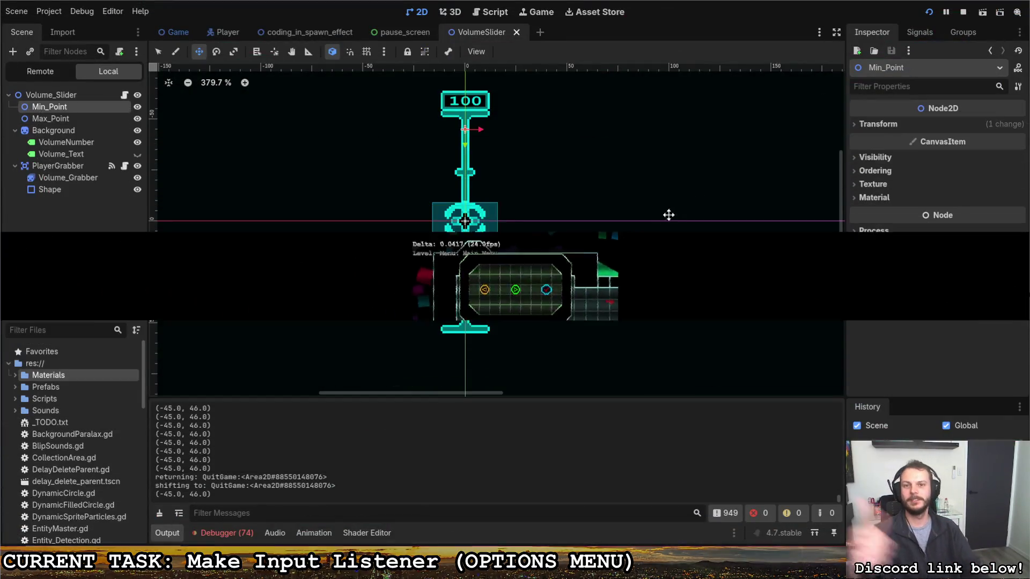
left_click(124, 95)
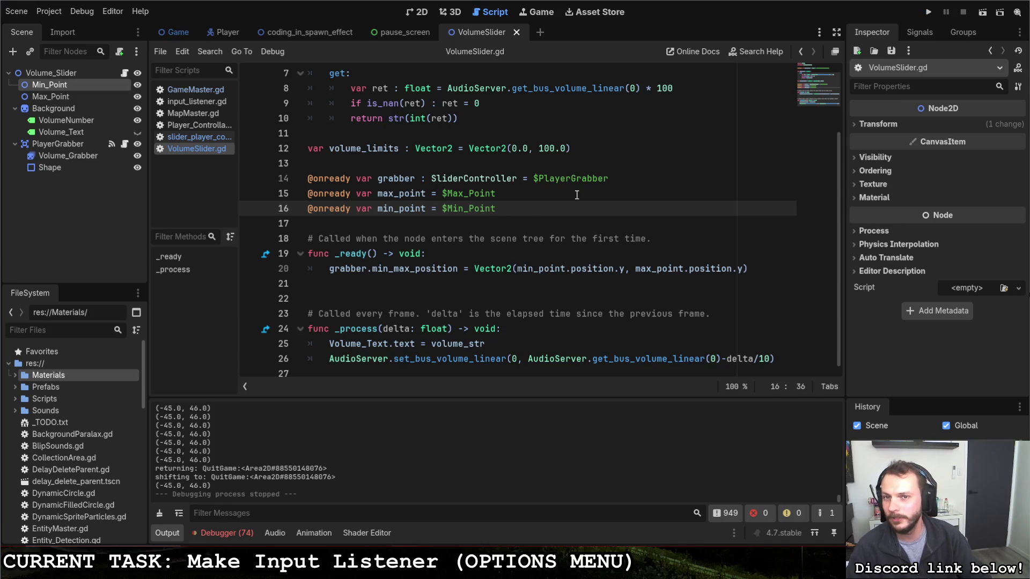
Start a 'var a' declaration, discarding the volume_point attempt and the initial value
scroll(577, 194, "up", 1)
key("Return")
key("Return")
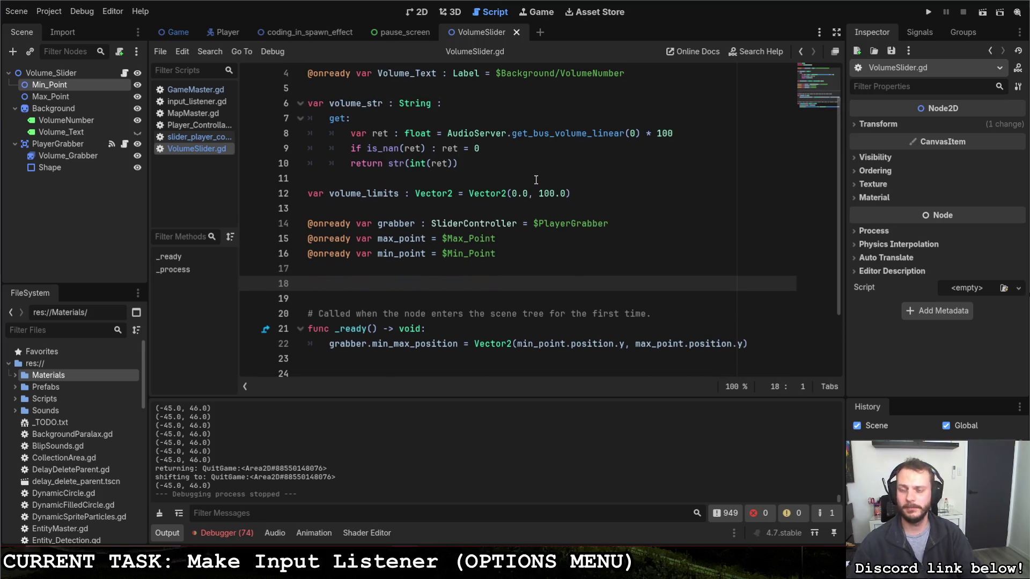
type("var volume")
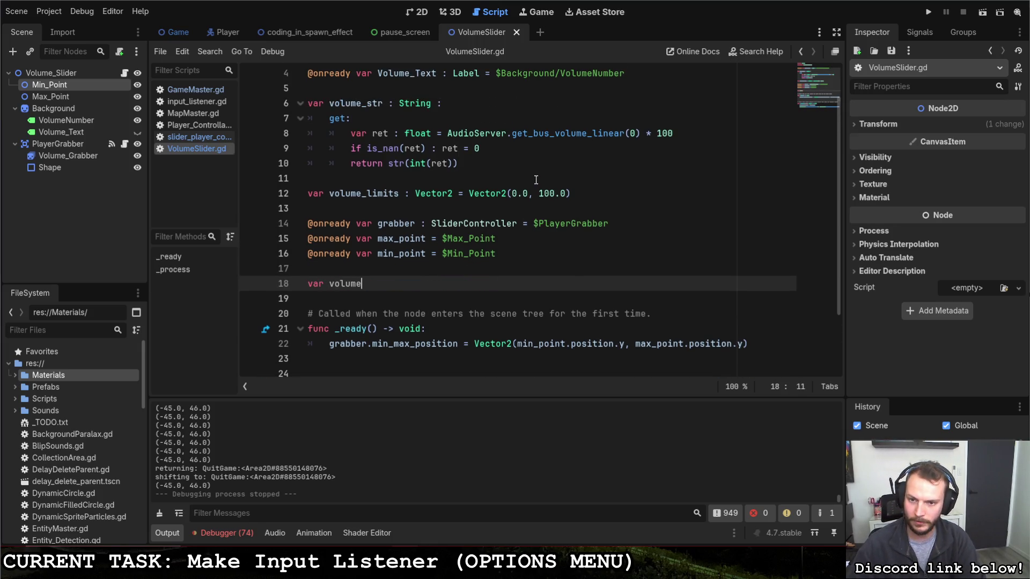
type("_point :")
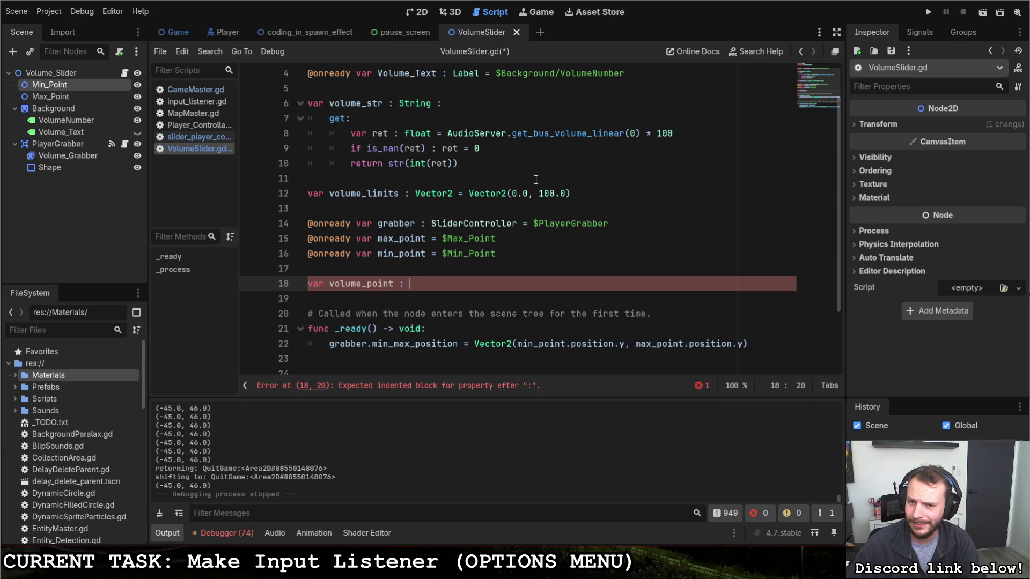
key("BackSpace")
key("BackSpace")
key("BackSpace")
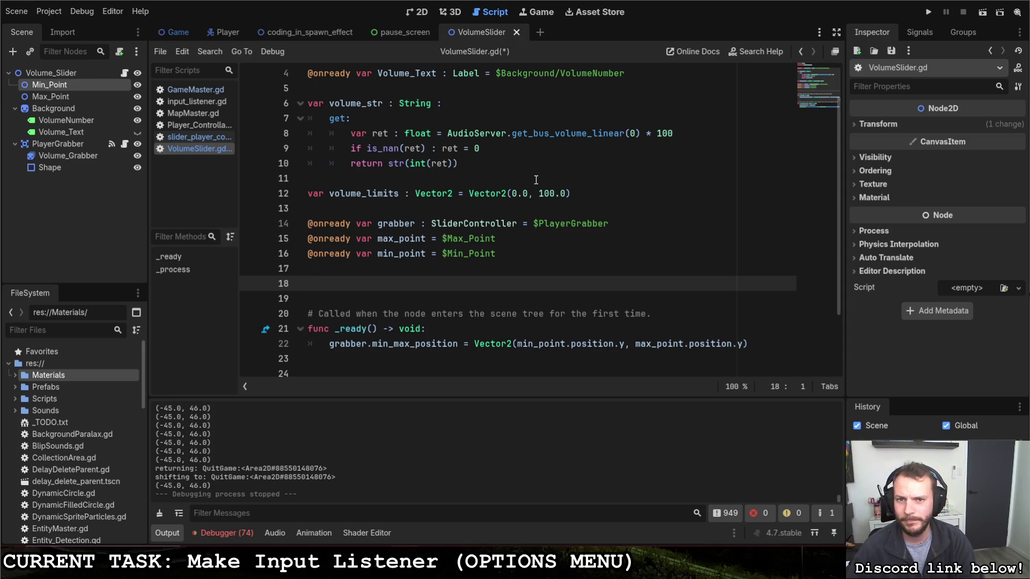
scroll(475, 198, "down", 2)
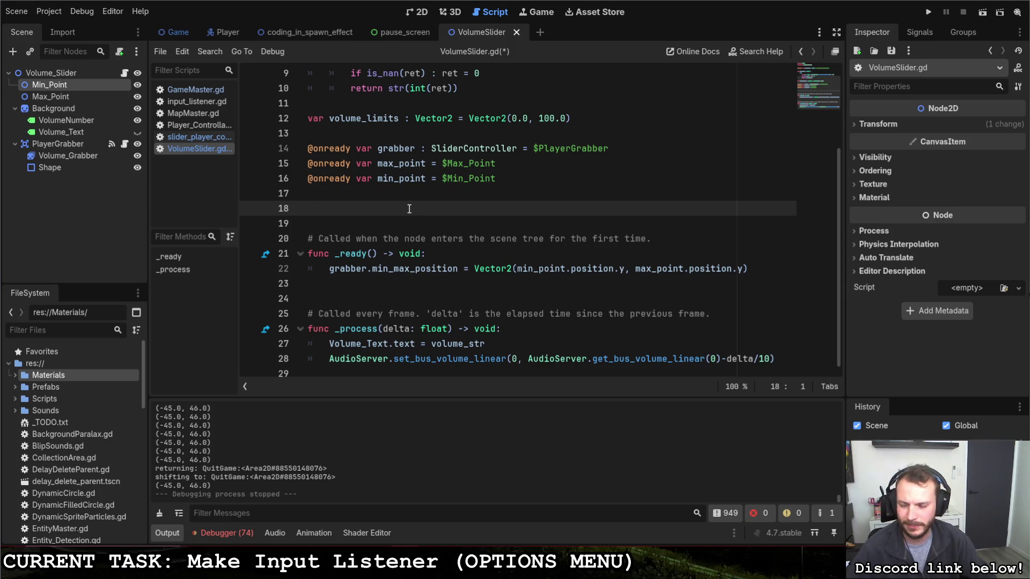
type("ar a =")
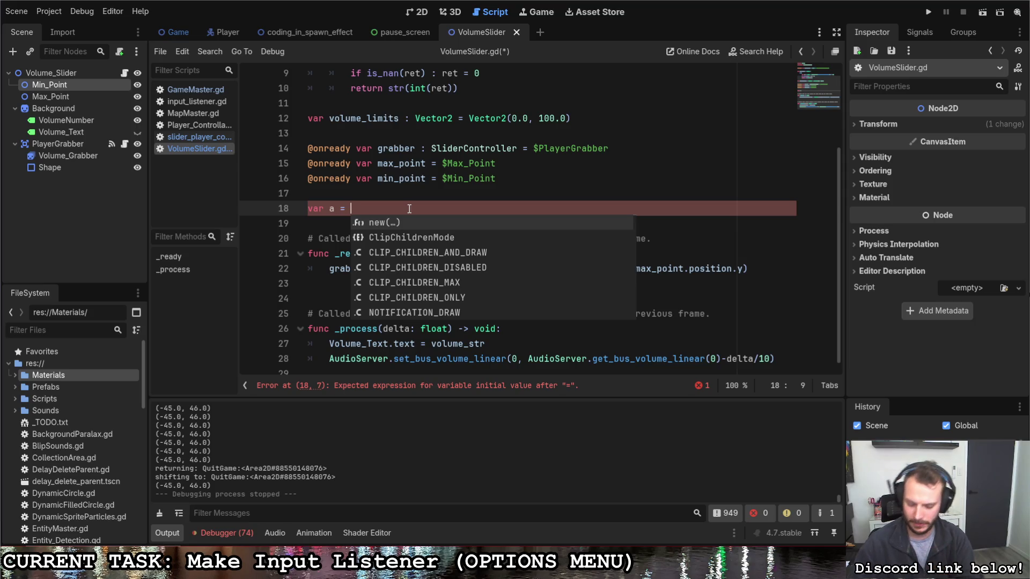
type("grabb")
key("BackSpace")
key("BackSpace")
key("BackSpace")
Type a as float with a getter returning grabber.position - min_point.position, and save
type(": ")
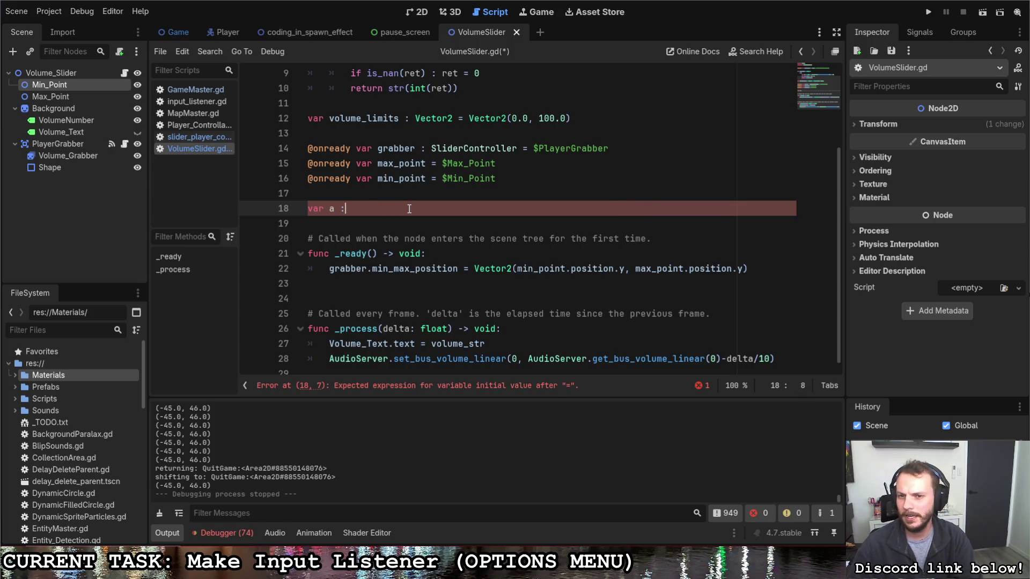
type("float :")
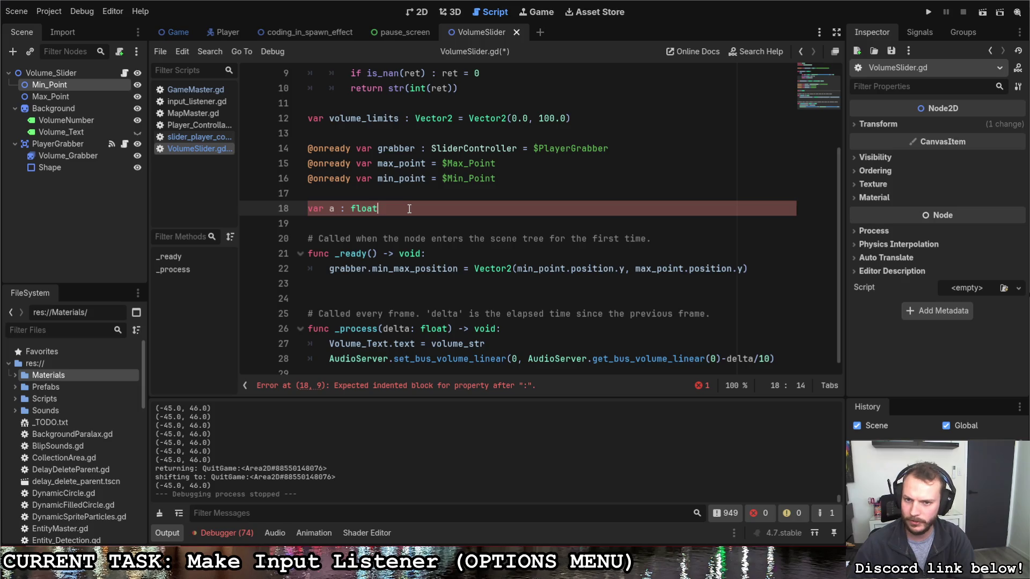
key("Return")
type("get:")
key("Return")
type("return ")
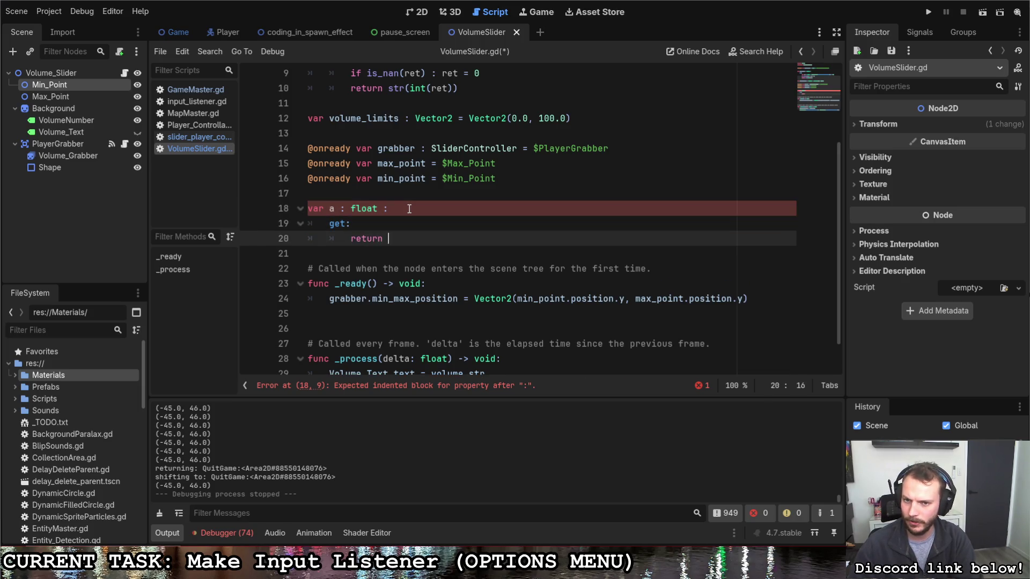
type("grabber.position - ")
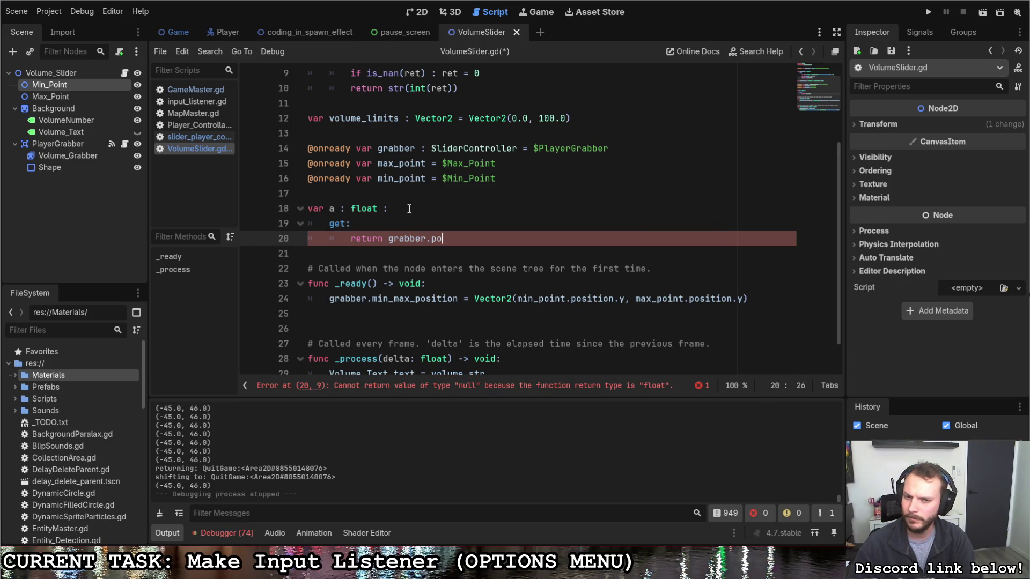
type("min_point.")
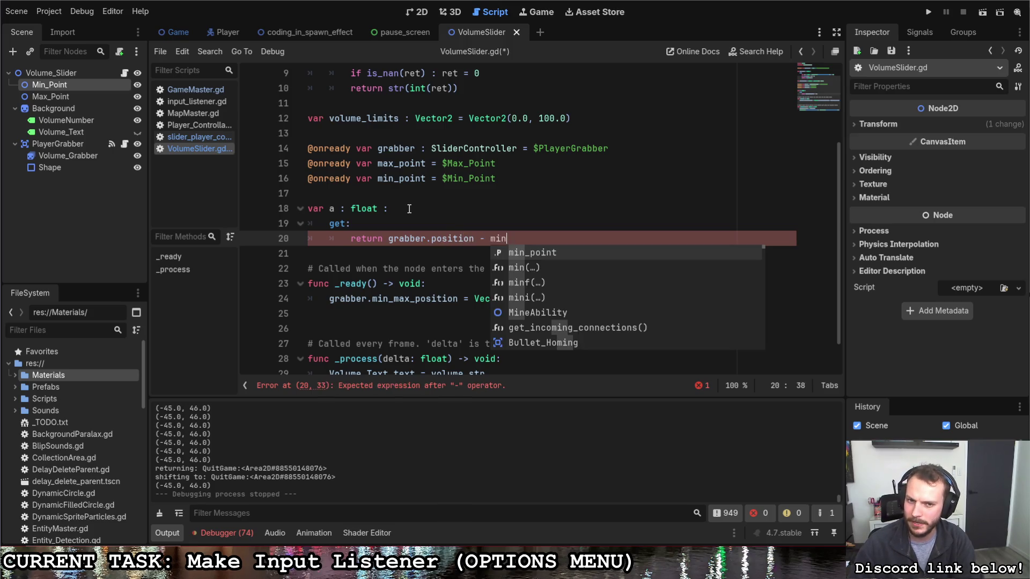
type("po")
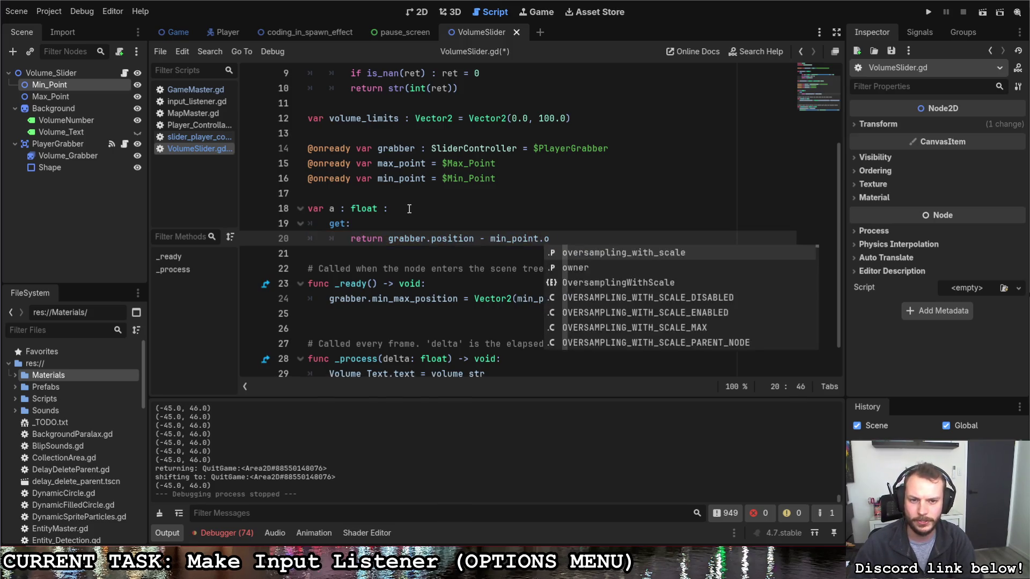
key("Return")
key("ctrl+s")
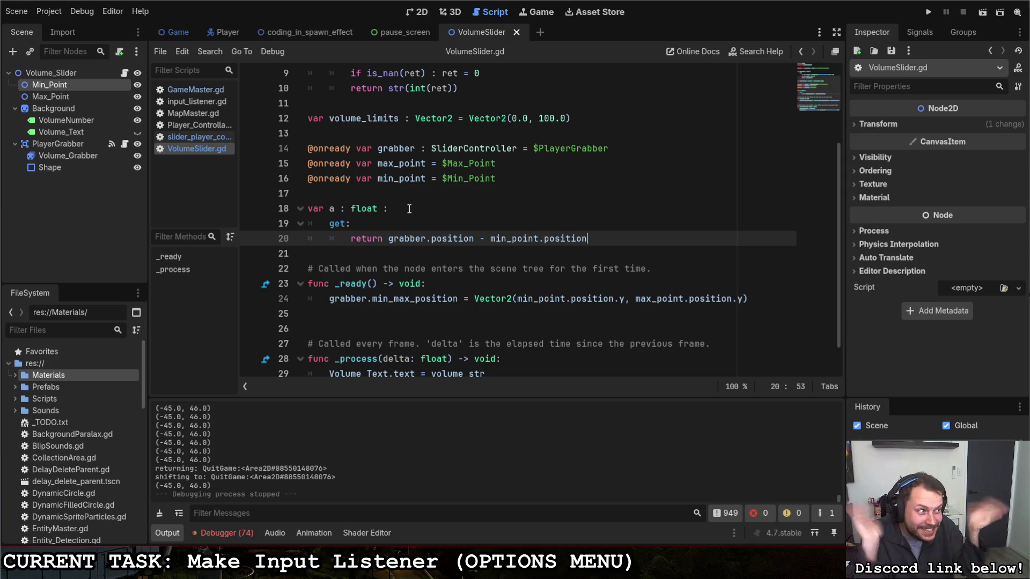
Review the a declaration and its getter's return, then open PlayerGrabber's slider_player_controller.gd
left_click(465, 212)
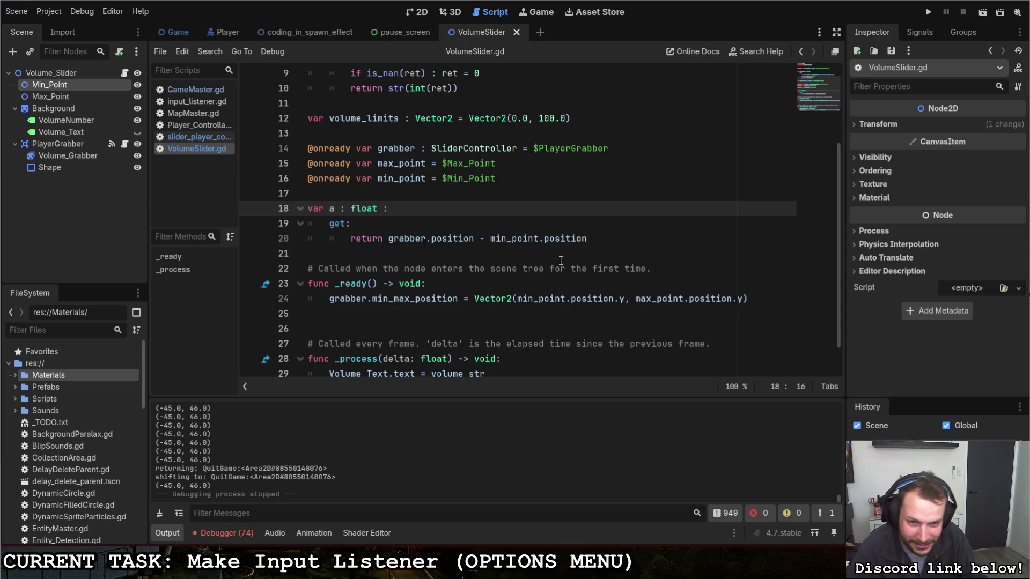
left_click(596, 242)
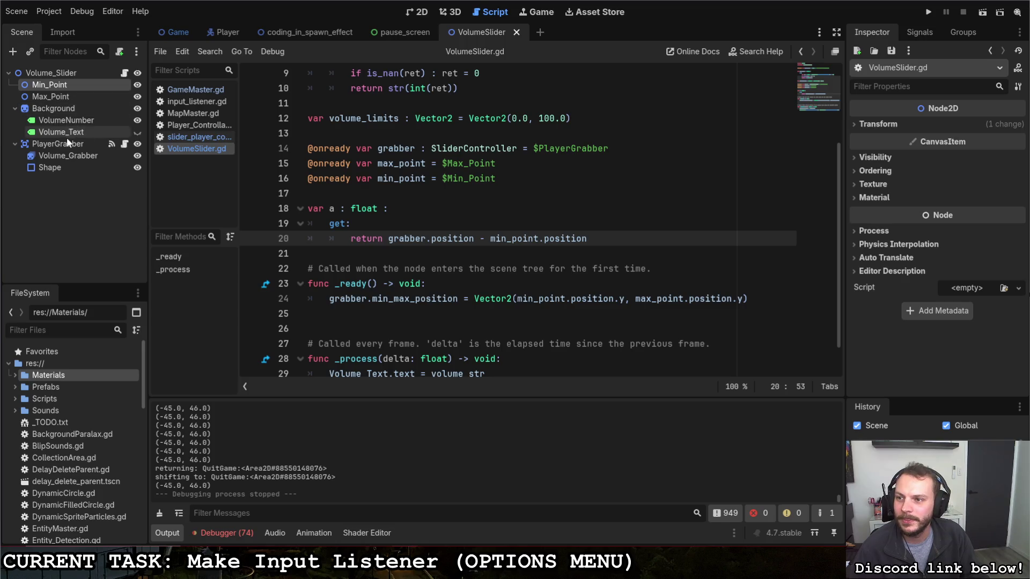
left_click(125, 144)
scroll(301, 368, "up", 2)
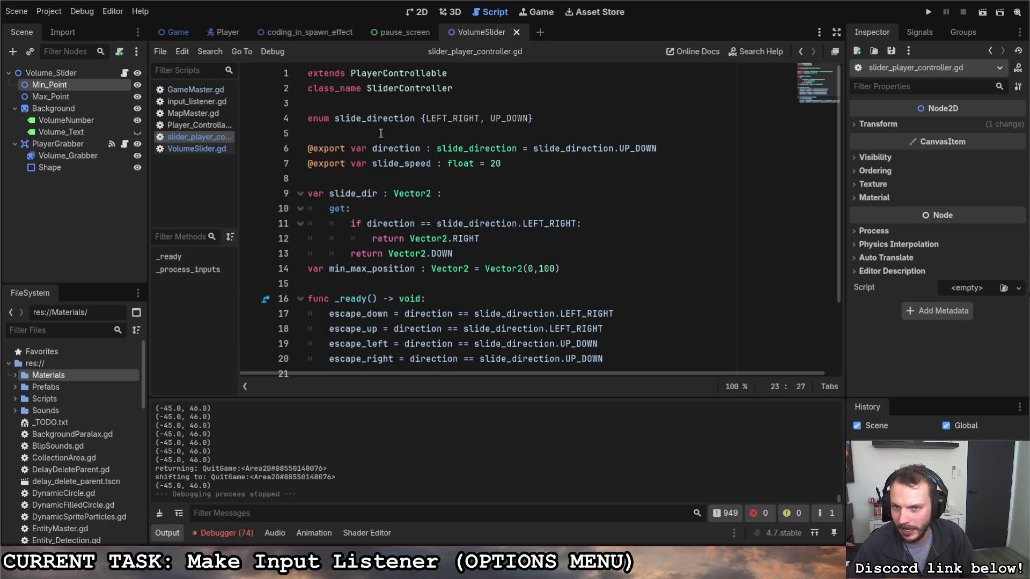
Add a 'var a : float' property with a get: block containing a bare return
scroll(419, 195, "down", 2)
scroll(413, 204, "up", 2)
left_click(402, 283)
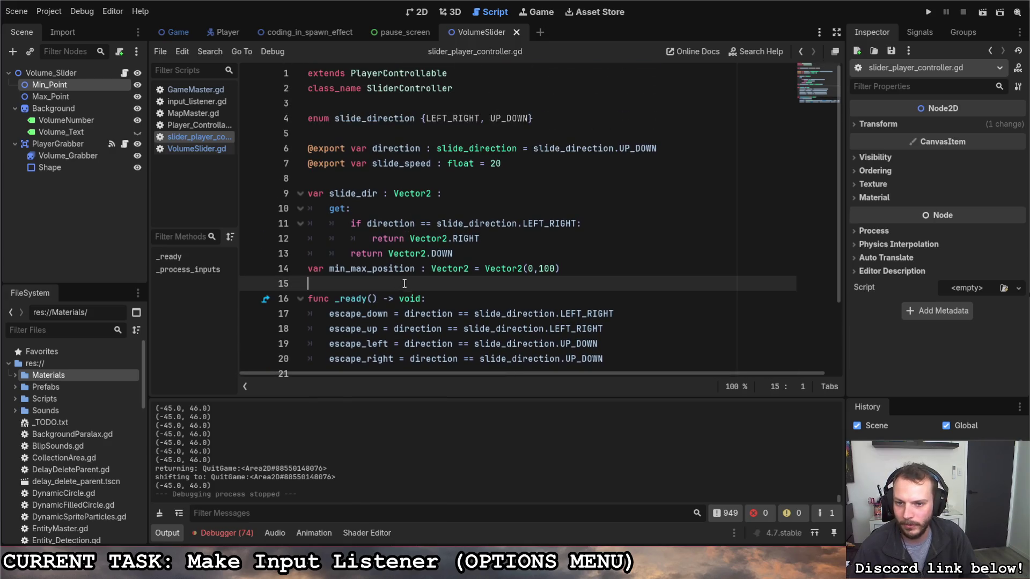
key("Return")
type("var a : ")
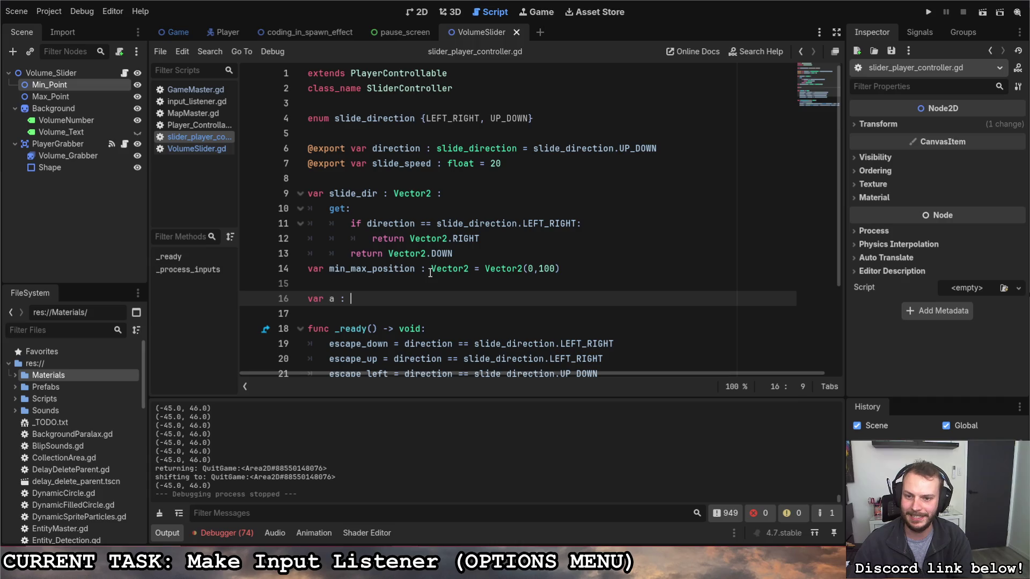
type("float ")
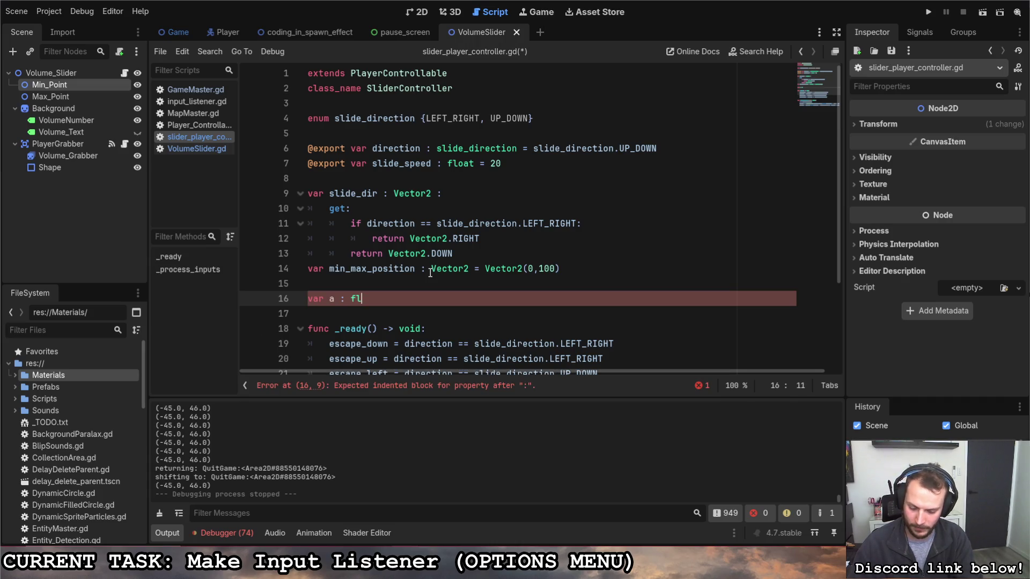
type(":")
key("Return")
type("retur")
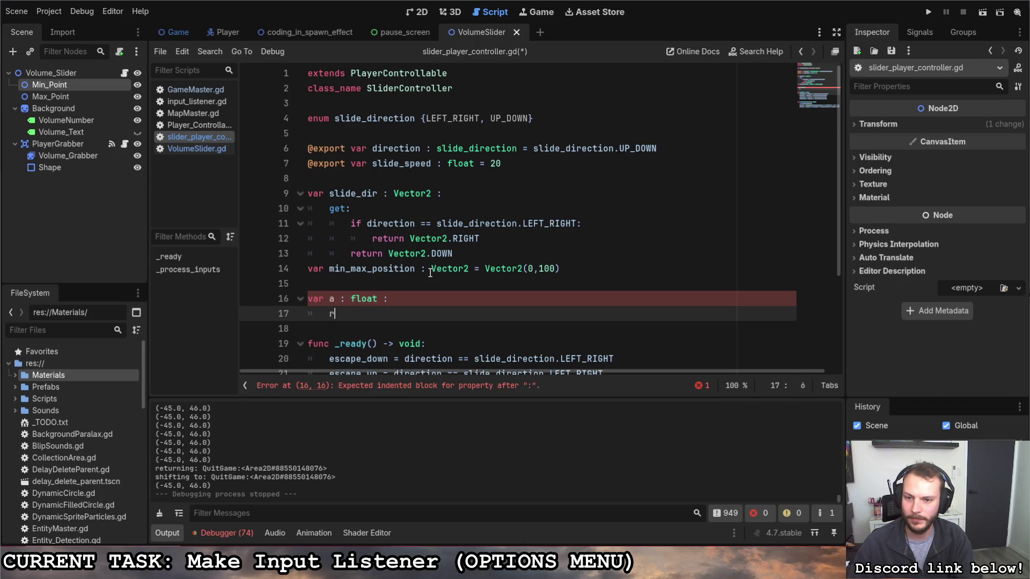
key("BackSpace")
key("BackSpace")
key("BackSpace")
type("get:")
key("Return")
type("retur")
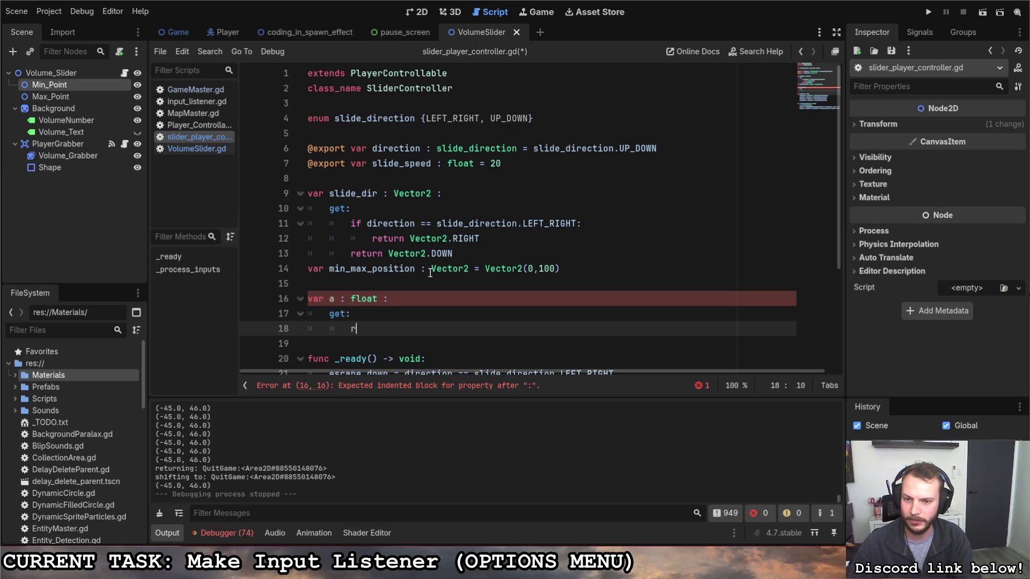
type("n")
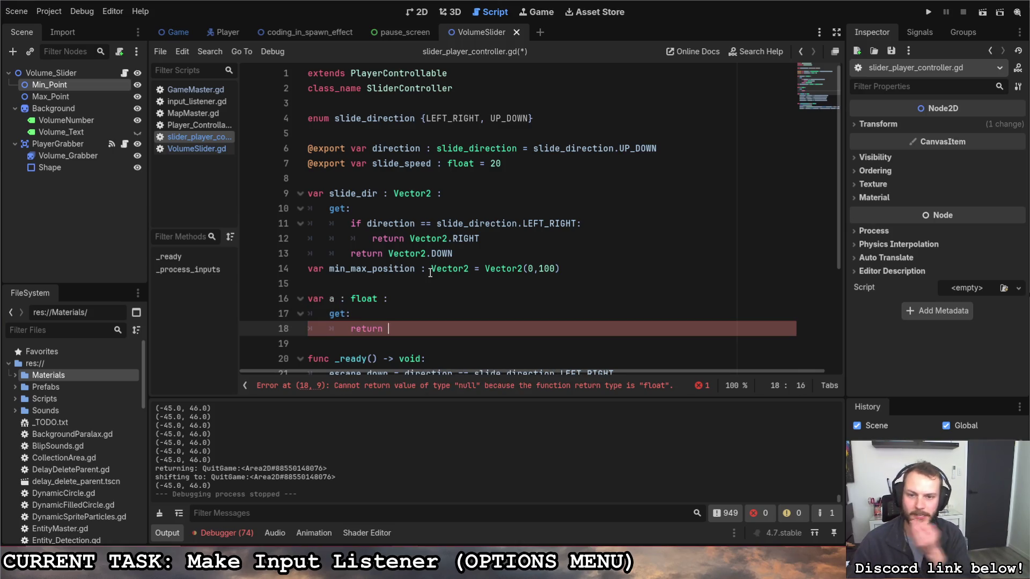
scroll(430, 271, "down", 2)
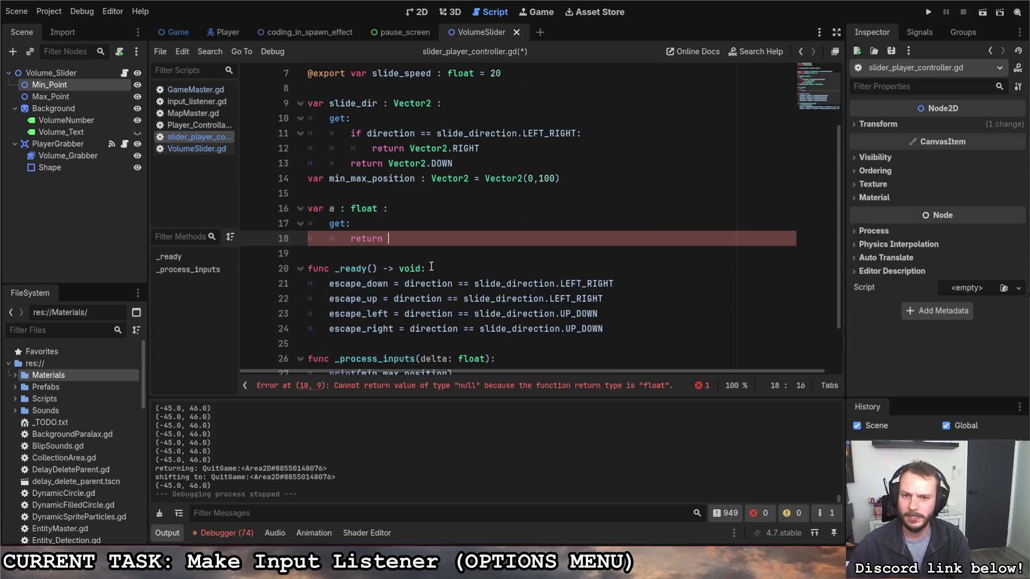
type("position.")
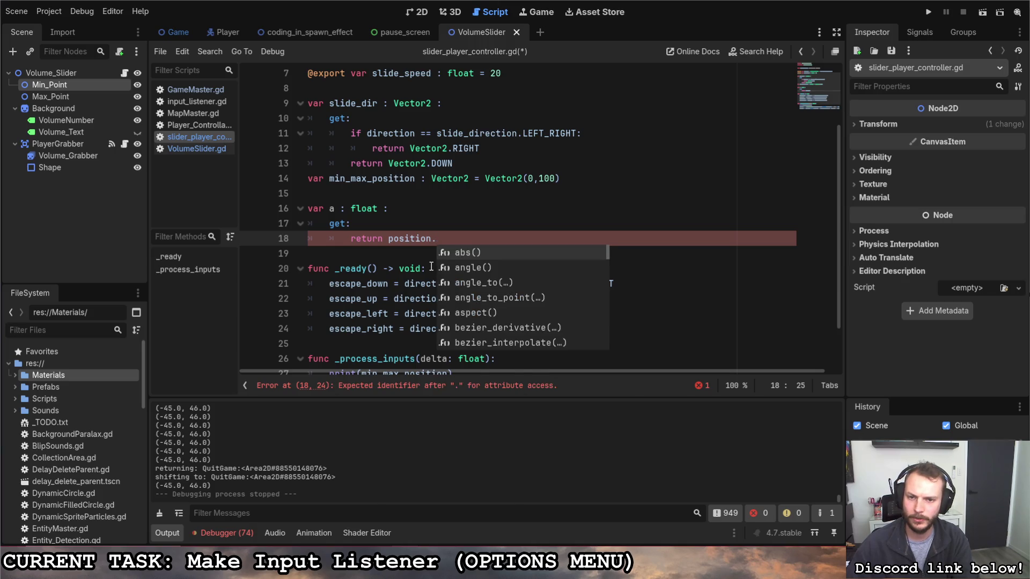
key("BackSpace")
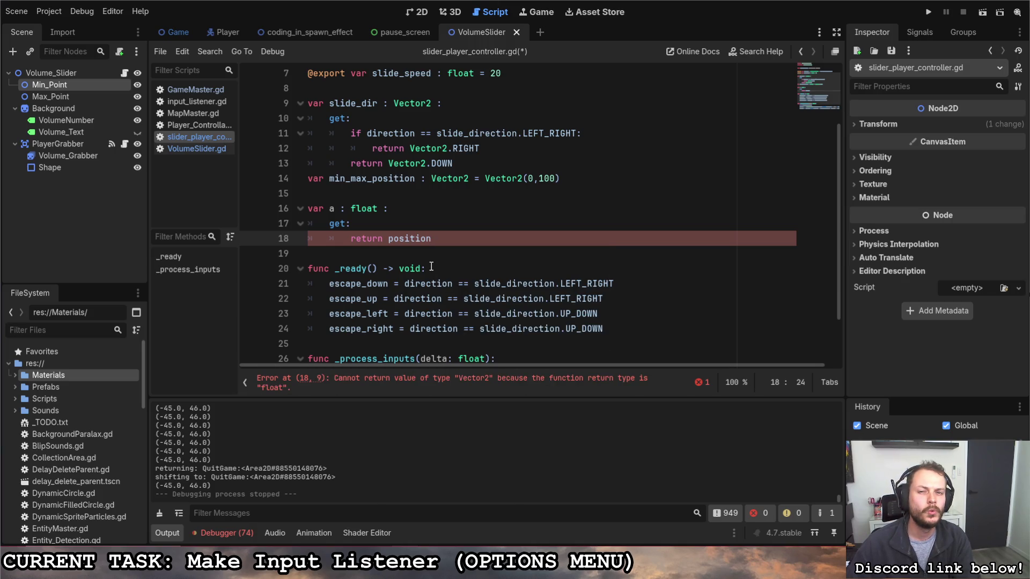
Delete the print(min_max_position) debug line, save, and add a blank line below min_max_position
scroll(417, 263, "down", 2)
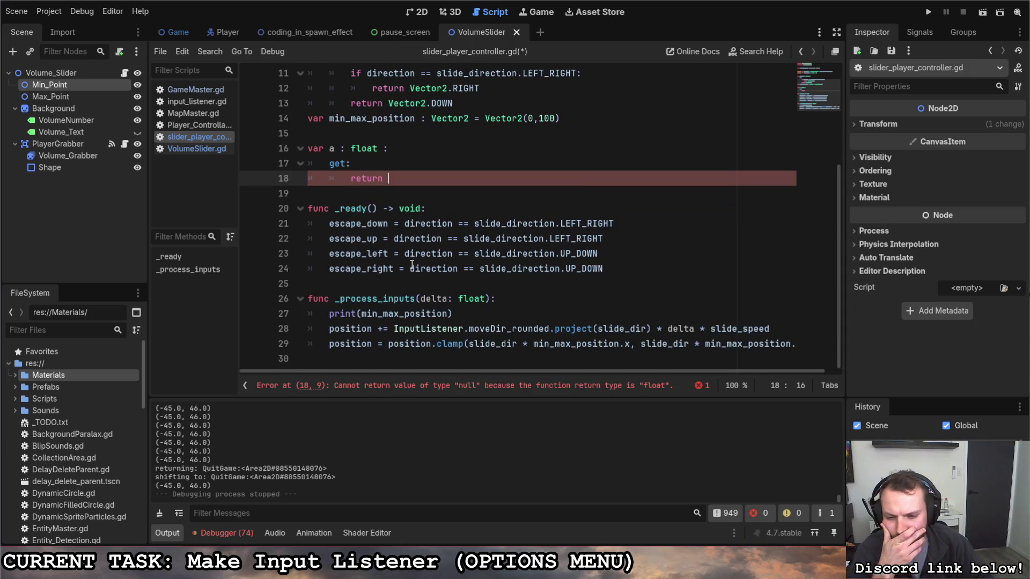
scroll(421, 261, "up", 1)
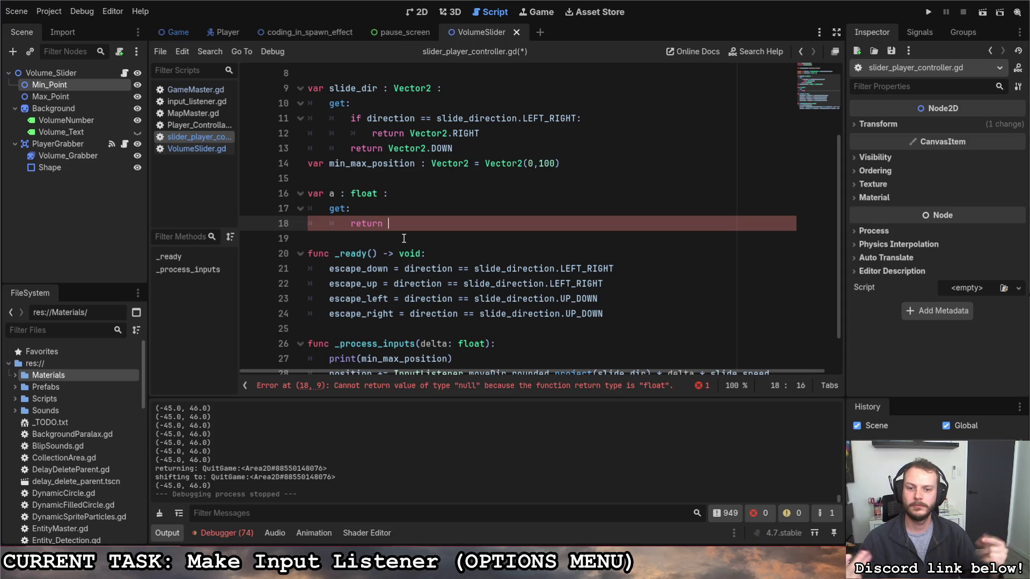
scroll(471, 265, "down", 1)
left_click(453, 314)
key("shift+Home")
key("BackSpace")
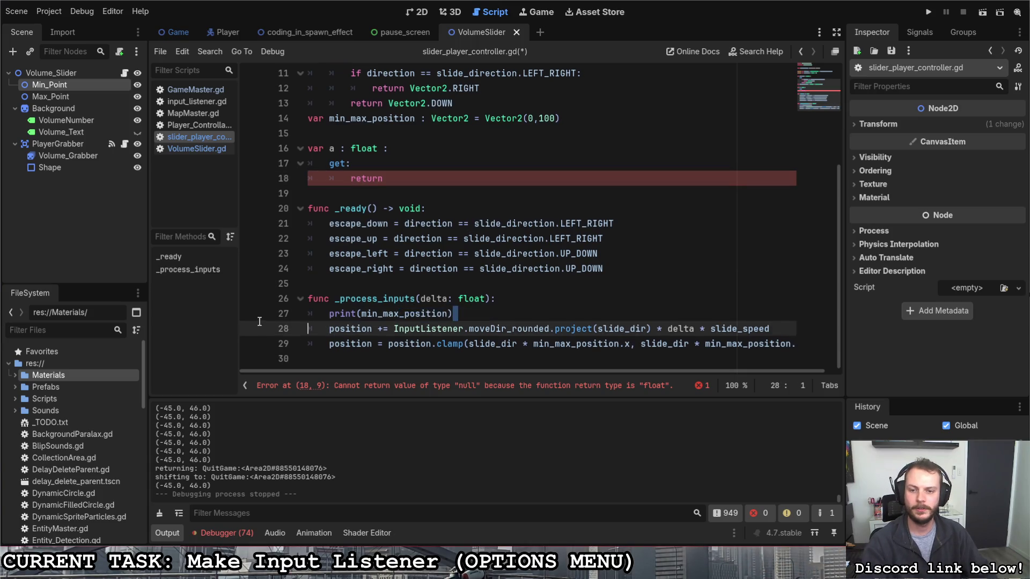
key("BackSpace")
key("BackSpace")
key("ctrl+s")
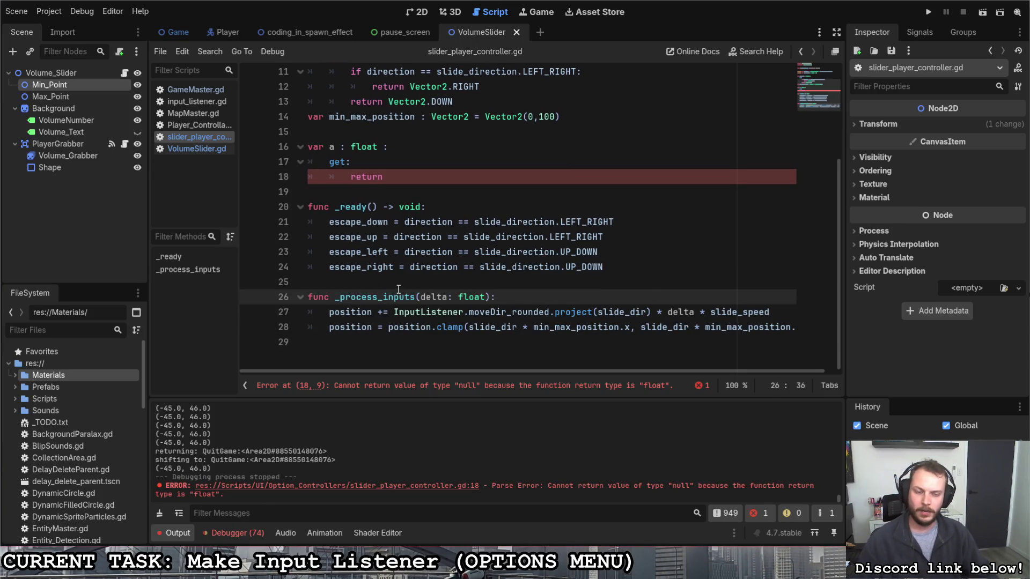
scroll(400, 285, "up", 3)
left_click(396, 238)
key("Return")
key("Return")
Add a Vector2 min_position property whose getter returns slide_dir * min_max_position.x
key("Up")
type("v")
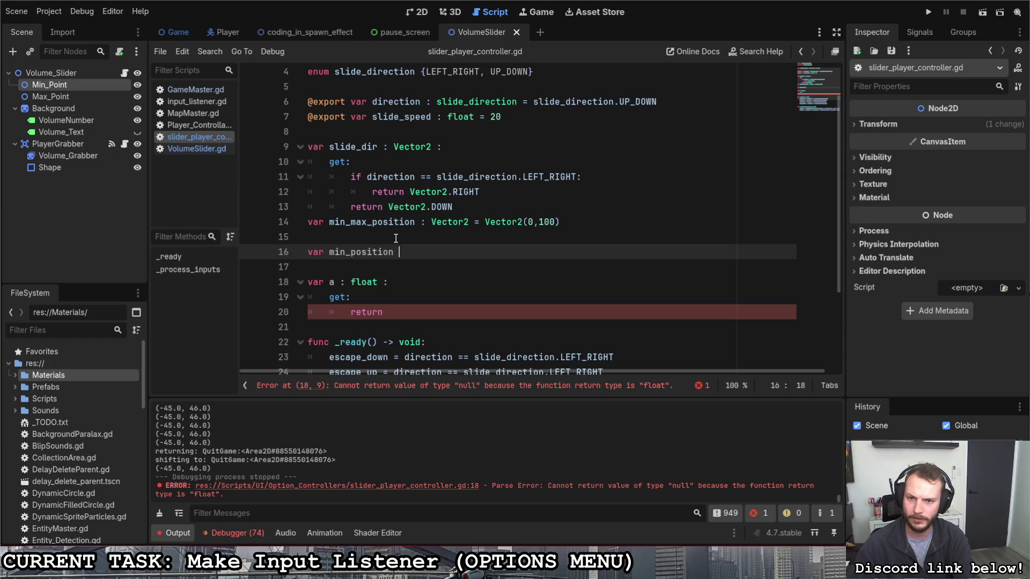
type(": Vector")
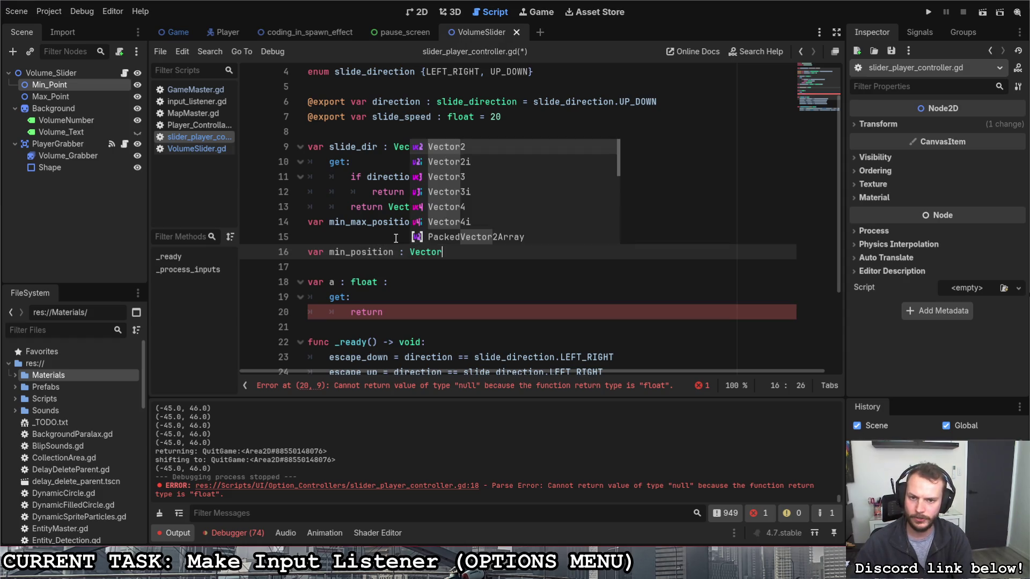
type("2 :")
key("Return")
type("get")
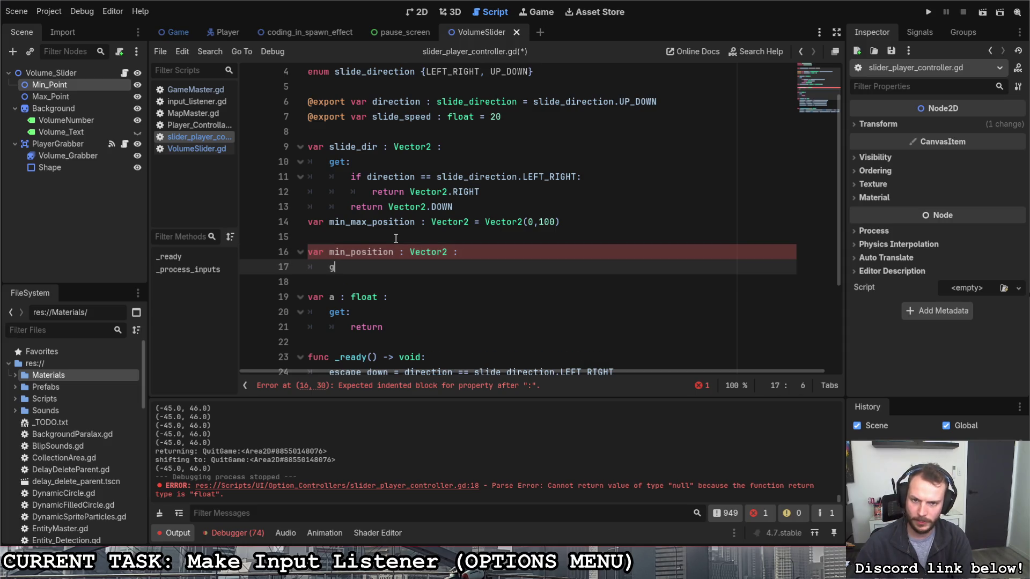
type(":")
key("Return")
type("return")
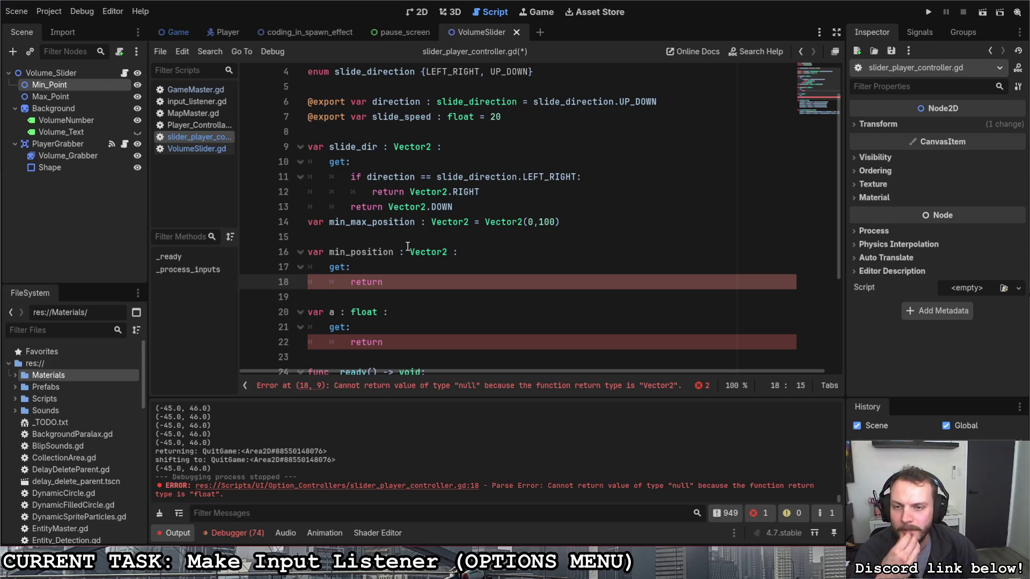
type(" slid")
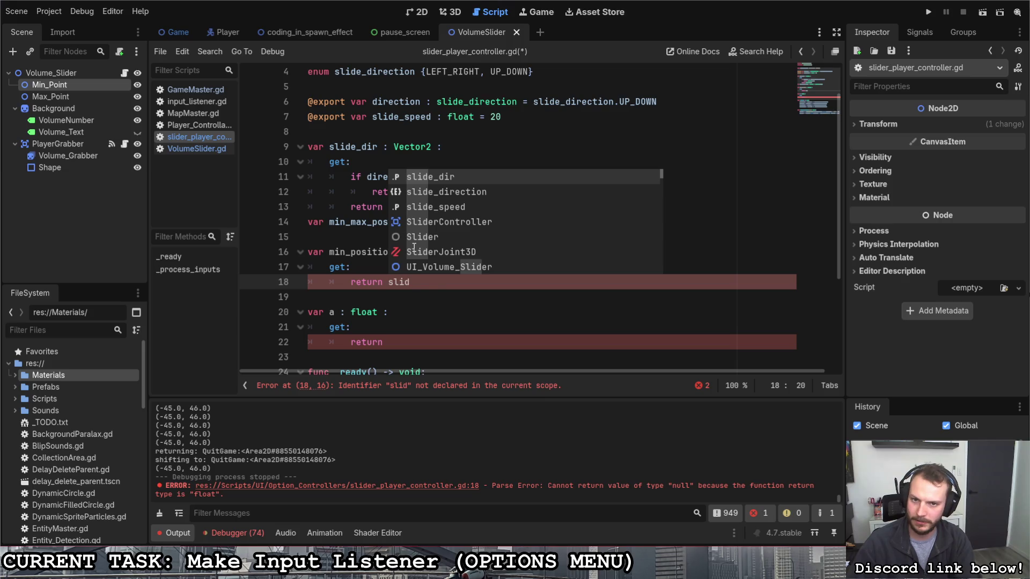
key("Return")
type("* min")
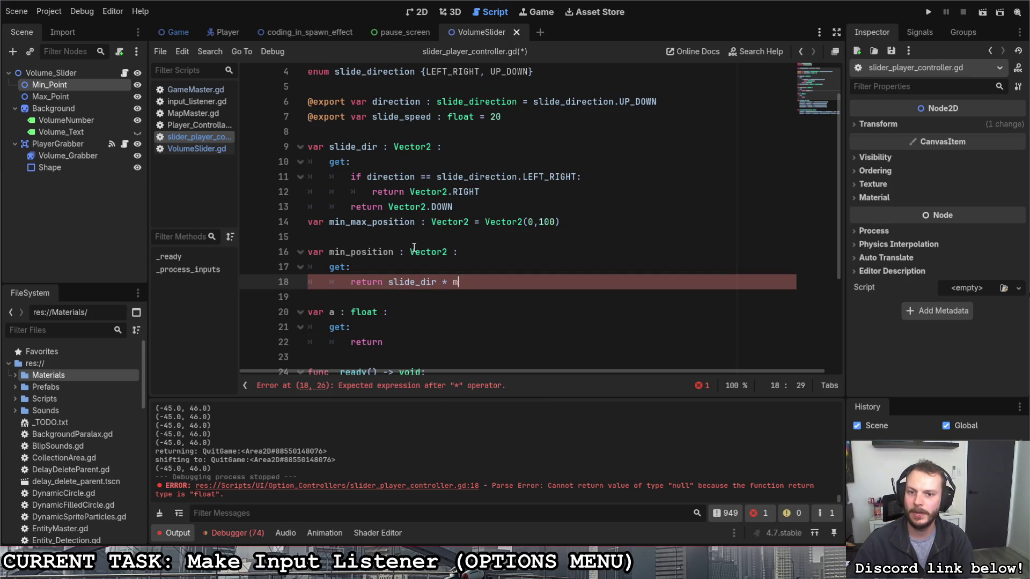
key("Return")
type(".")
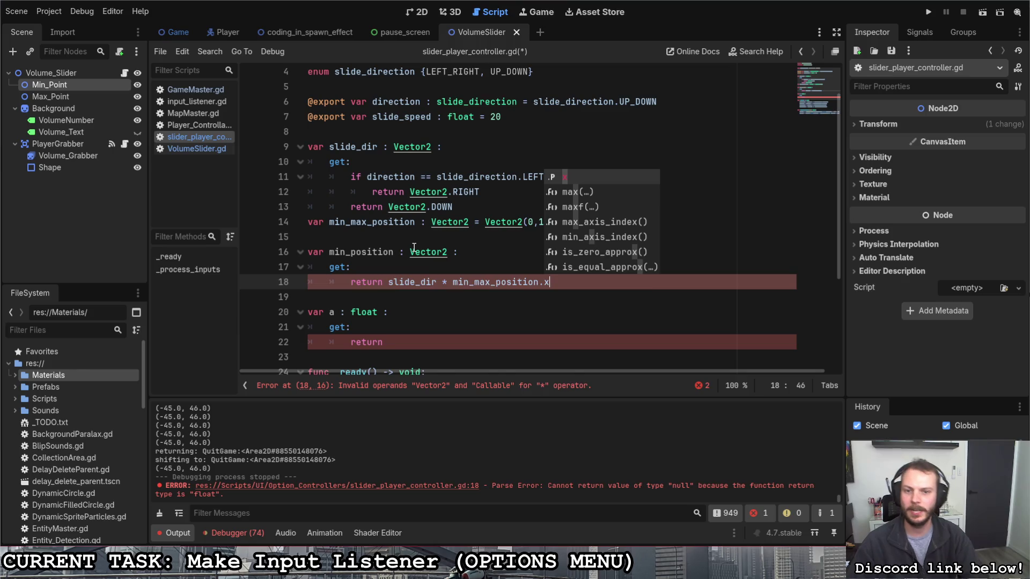
type("x")
key("Down")
scroll(421, 279, "down", 2)
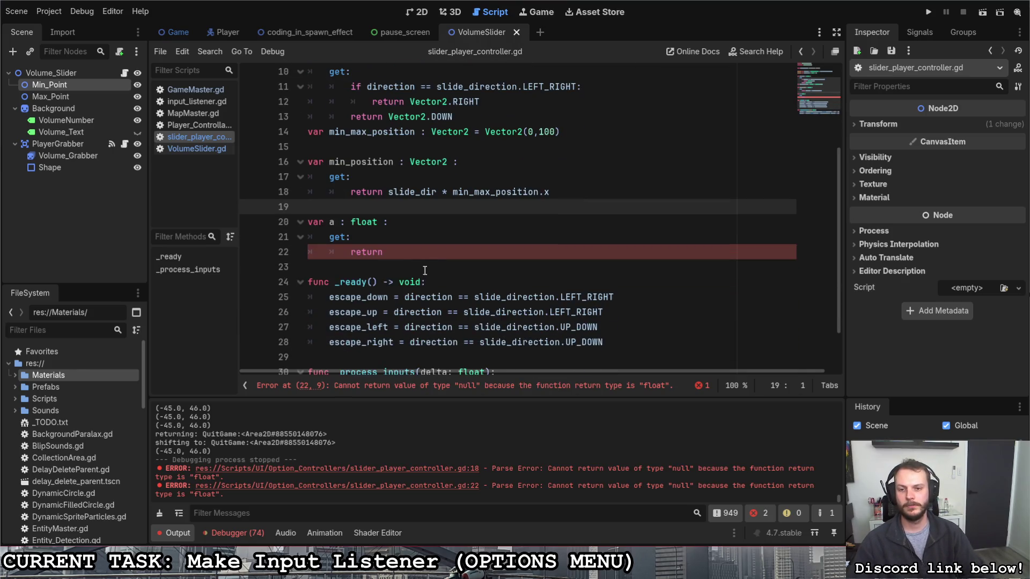
Add a Vector2 max_position property returning slide_dir * min_max_position.y, and save
key("Return")
key("Return")
key("Up")
type("var max_p")
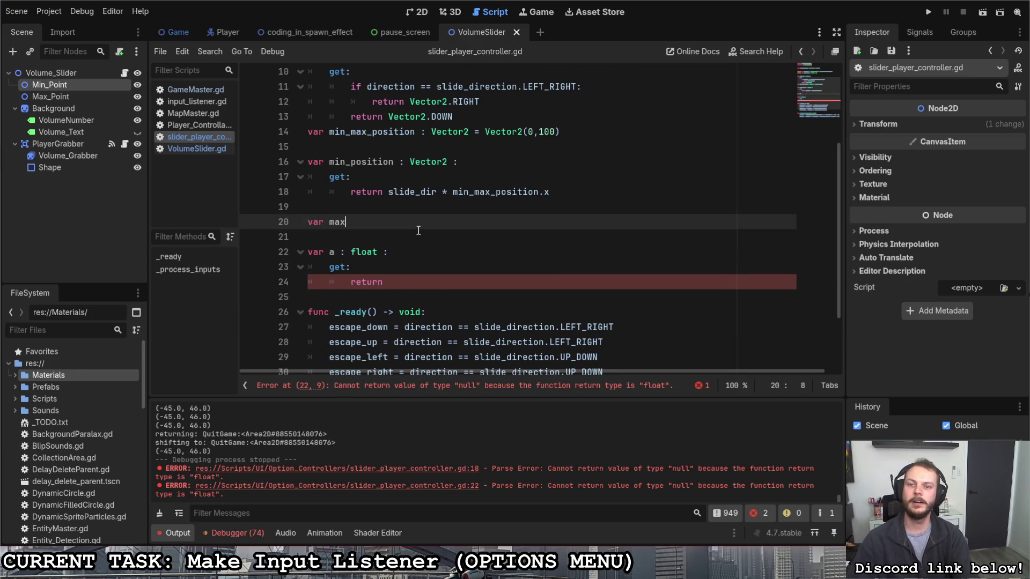
type("osition : V")
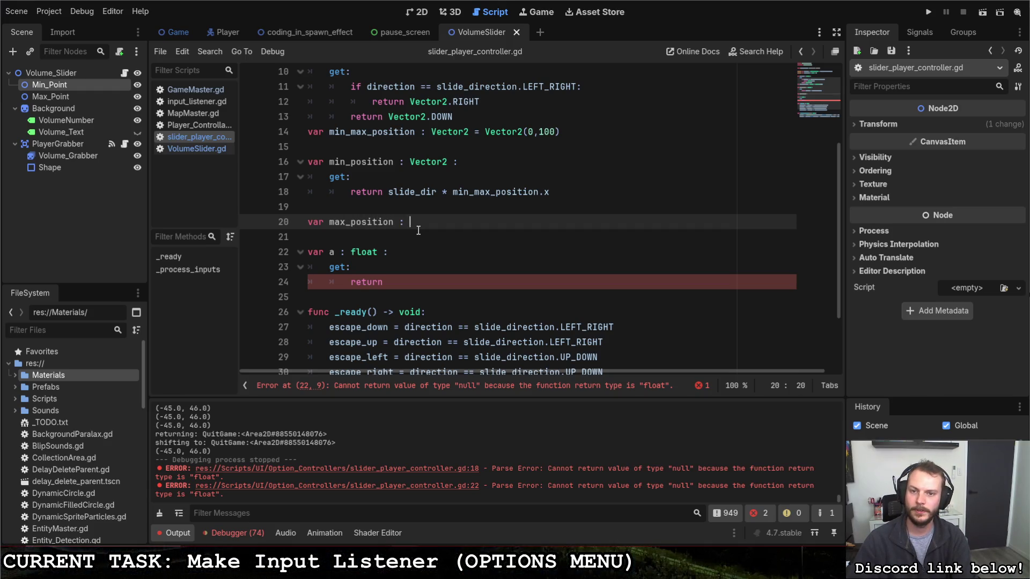
type("ector2:")
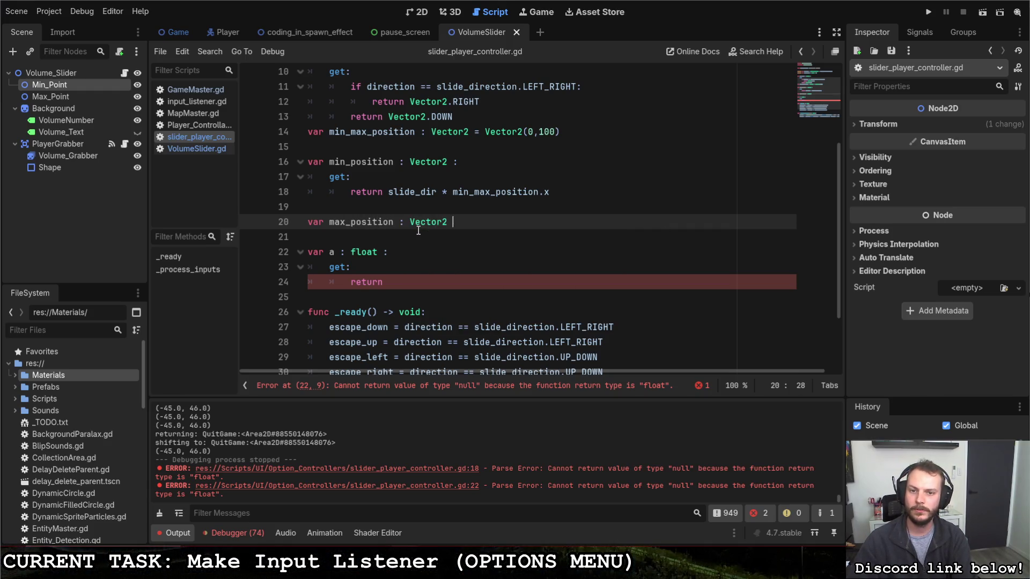
key("Return")
type("t:")
key("Return")
type("return slide_dir * min")
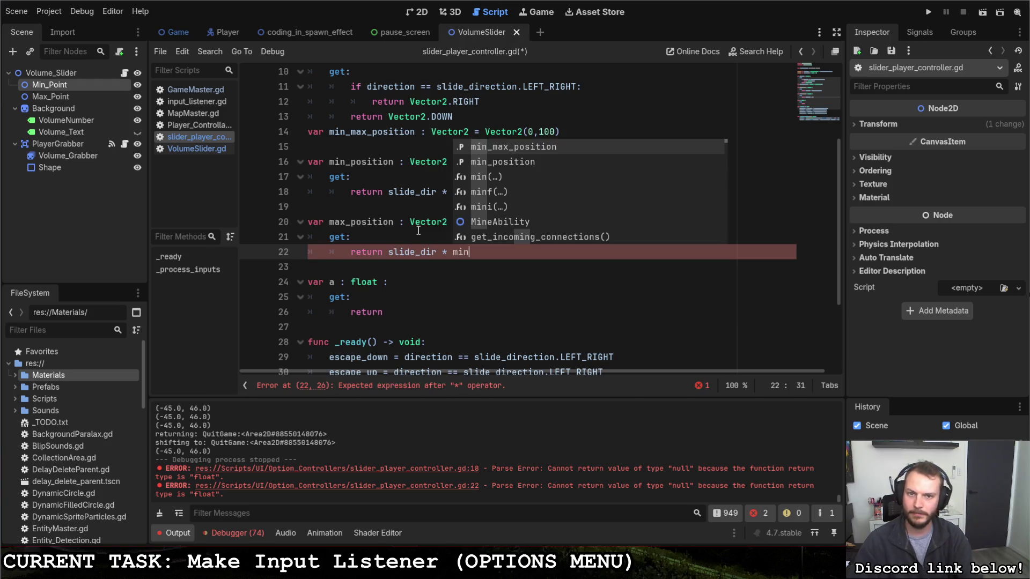
key("Return")
key("BackSpace")
key("BackSpace")
type("y")
key("ctrl+s")
scroll(480, 231, "down", 1)
scroll(481, 231, "down", 2)
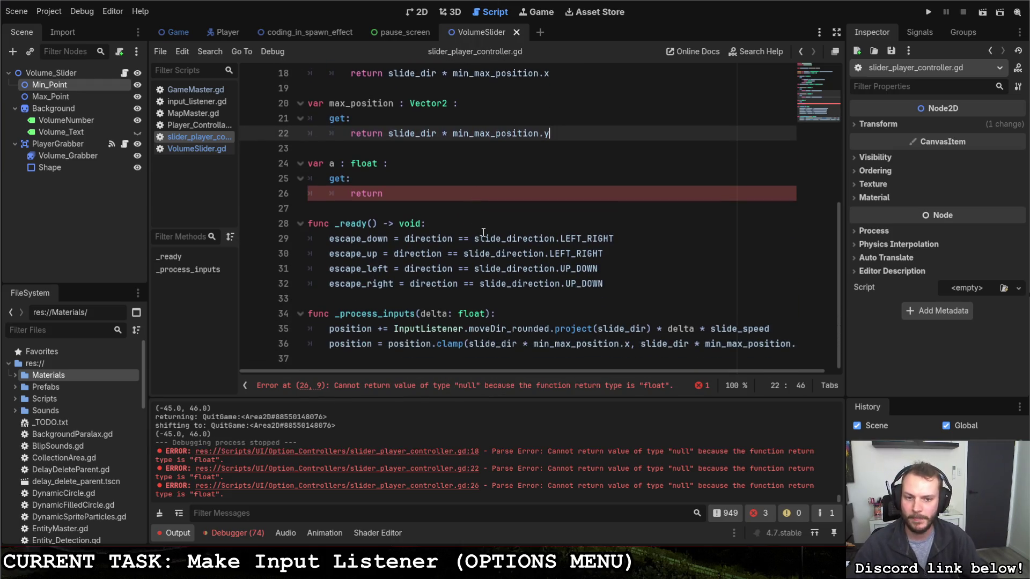
Replace line 36's clamp arguments with min_position and max_position, then save
scroll(528, 259, "up", 1)
left_click_drag(549, 118, 389, 117)
scroll(460, 147, "down", 1)
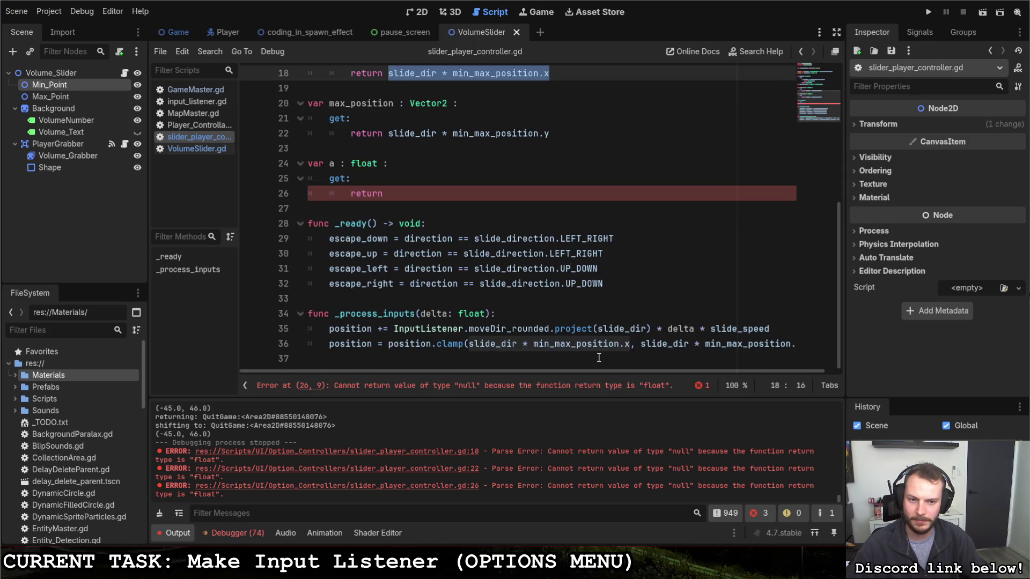
scroll(436, 145, "up", 1)
left_click_drag(328, 91, 399, 89)
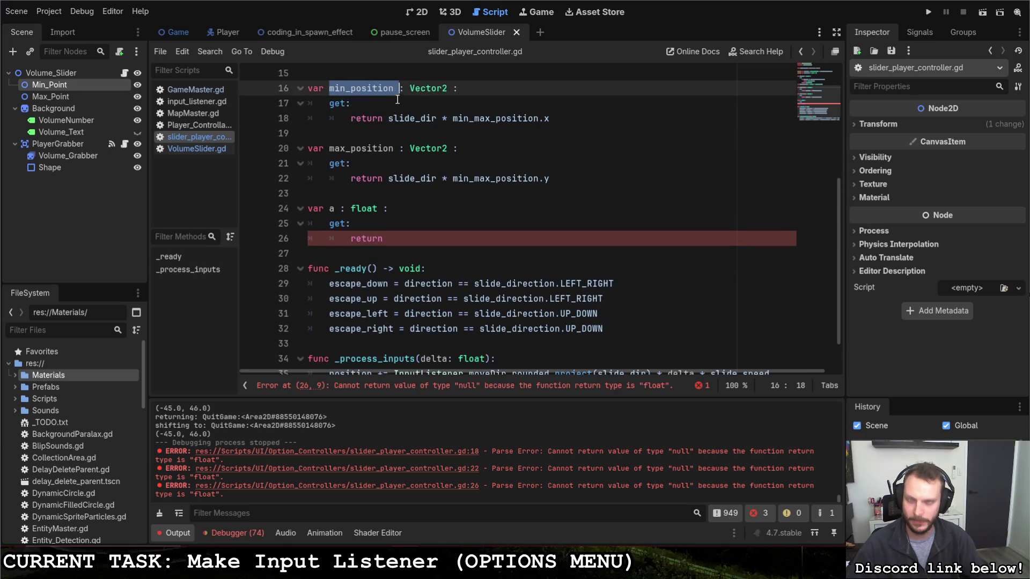
scroll(524, 236, "down", 1)
left_click_drag(470, 344, 631, 344)
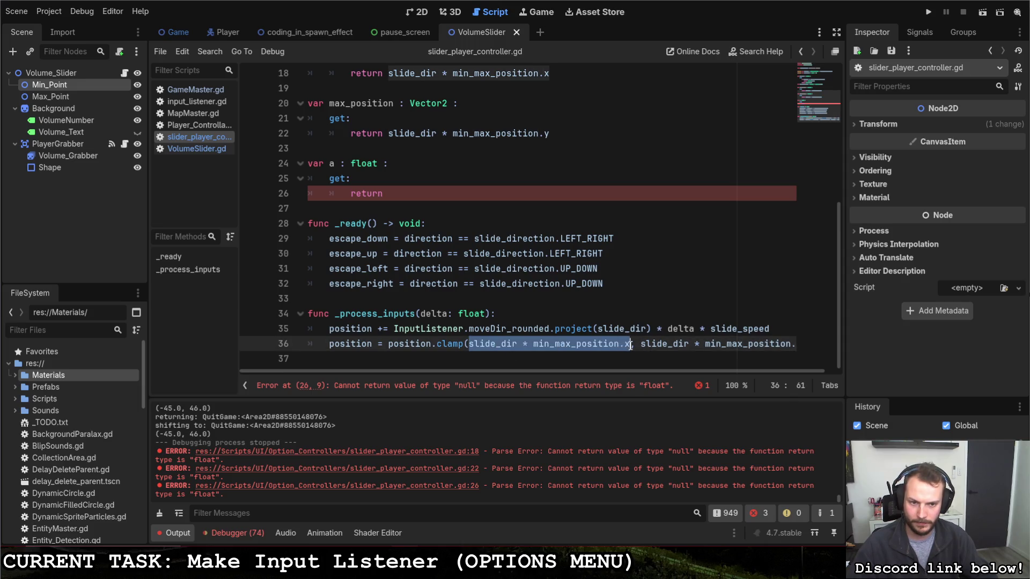
key("ctrl+v")
left_click_drag(550, 335, 711, 337)
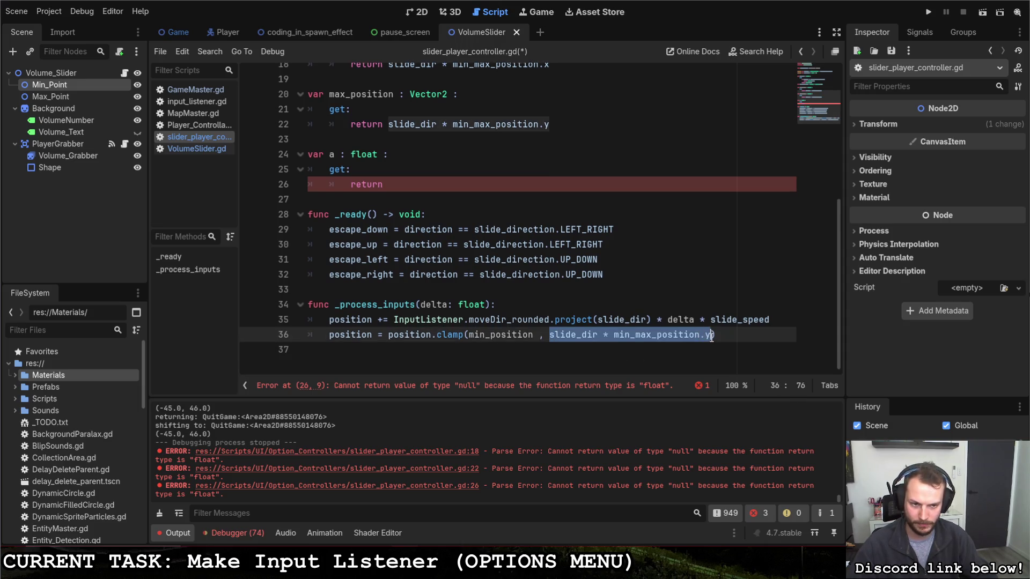
type("ma")
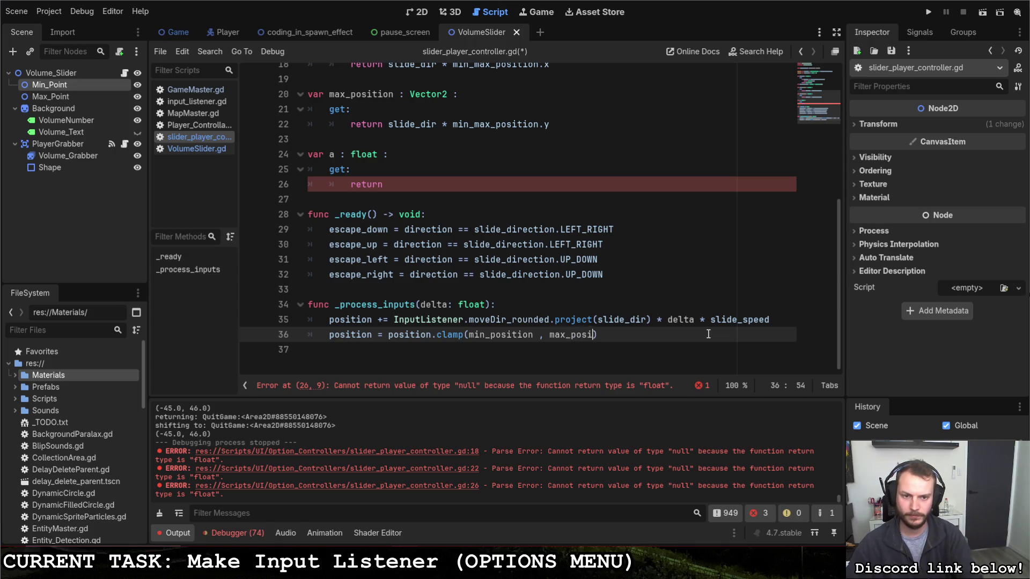
type("t")
key("Return")
key("Up")
key("Up")
key("Up")
key("ctrl+s")
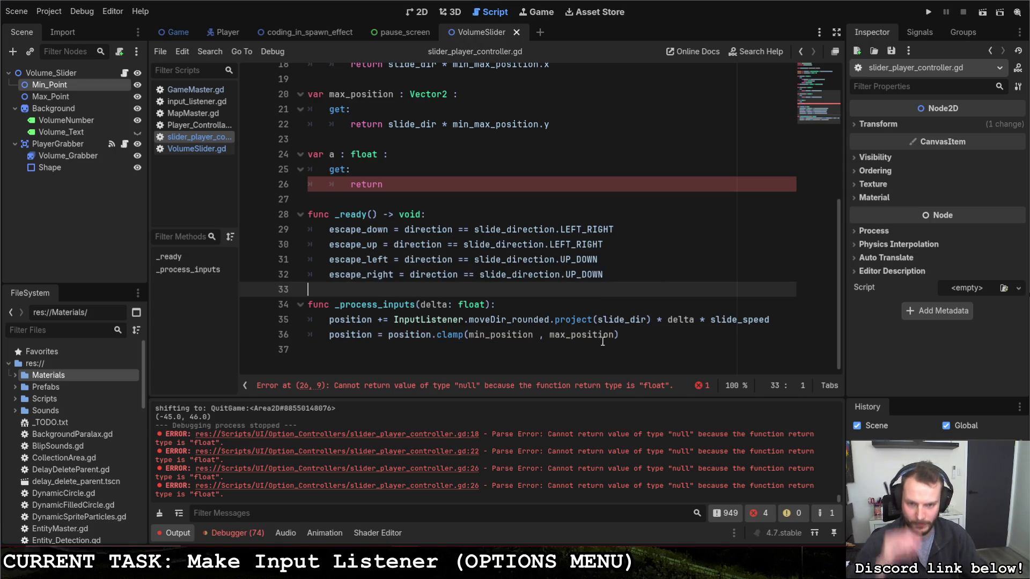
scroll(515, 330, "up", 2)
Make getter a's return begin with (-min_position + position).length()
scroll(383, 248, "up", 2)
left_click(412, 292)
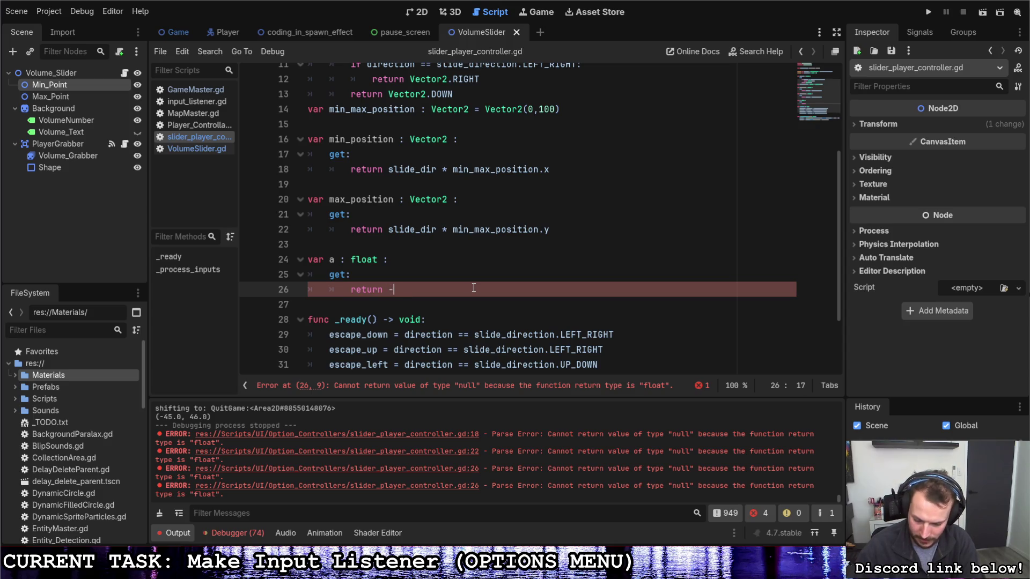
key("Down")
key("Return")
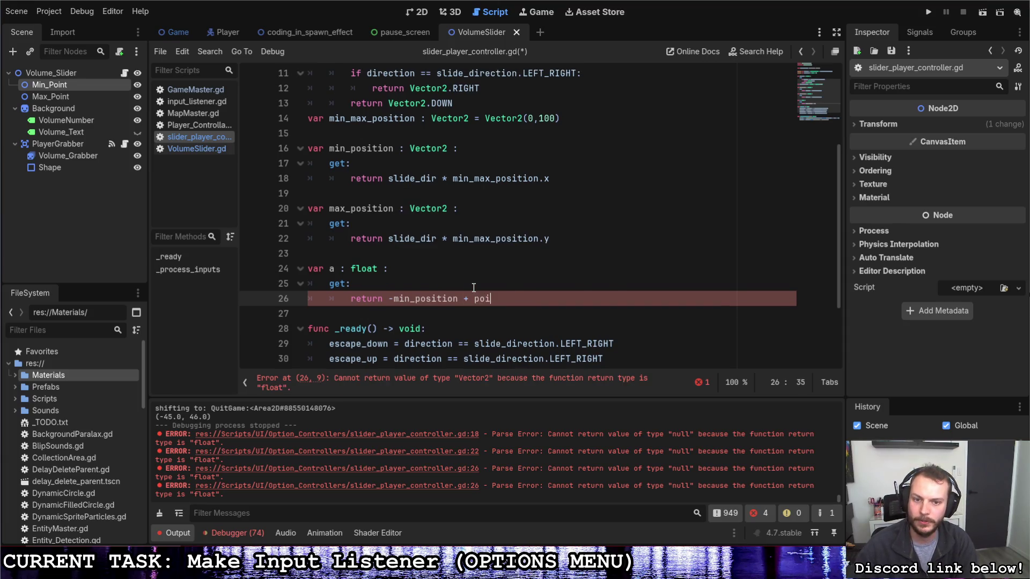
key("BackSpace")
type("sition")
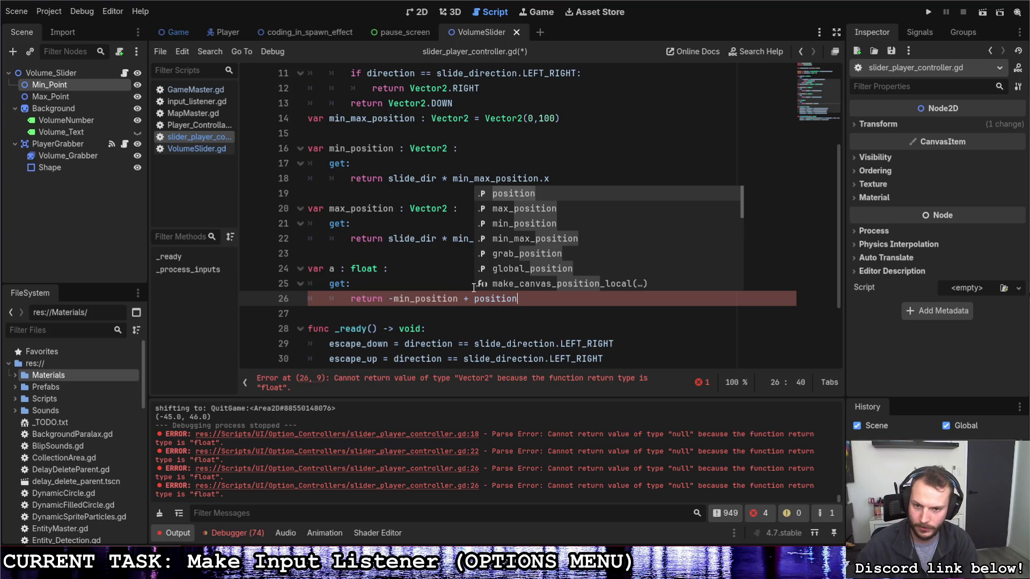
type(".")
key("BackSpace")
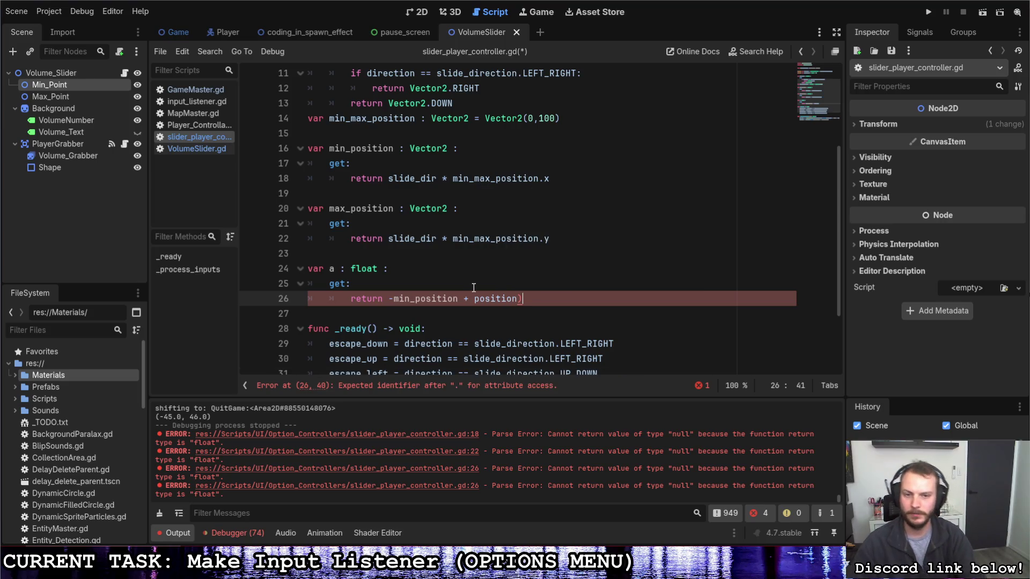
type("(")
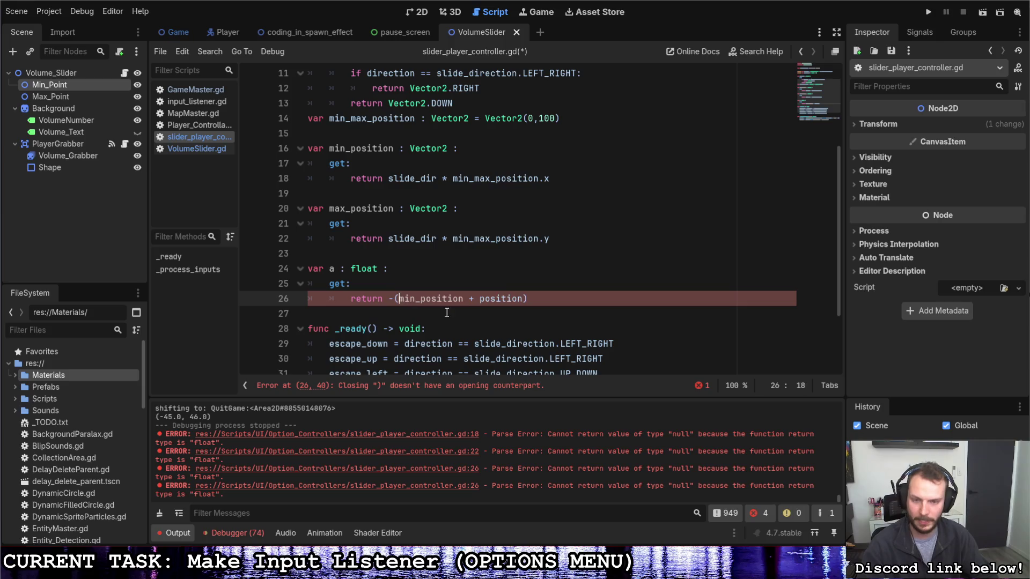
left_click(548, 298)
key("BackSpace")
left_click(398, 299)
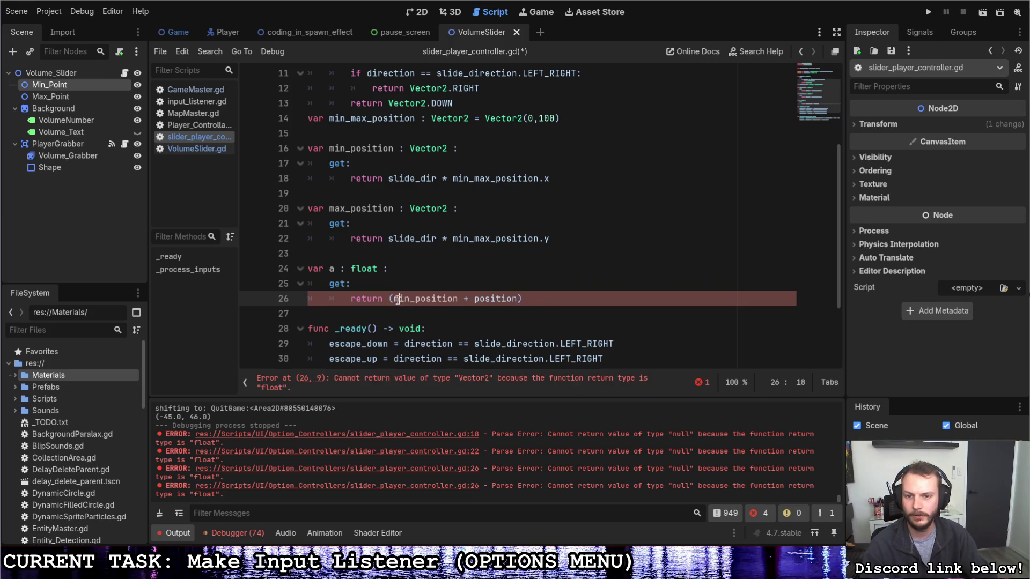
type("-")
left_click(555, 296)
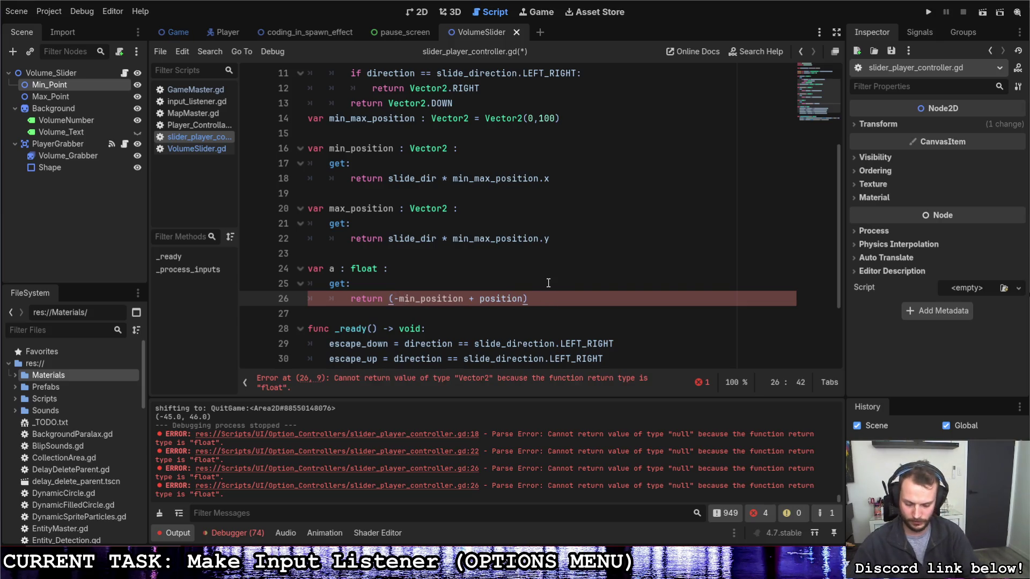
Divide it by (-min_position + max_position).length() and save the script
key("Return")
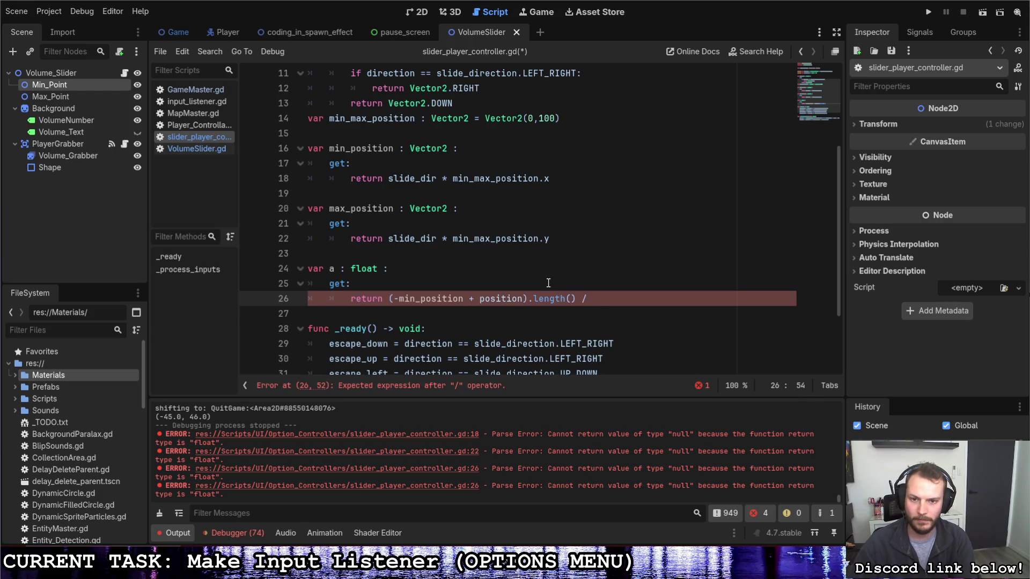
type("min")
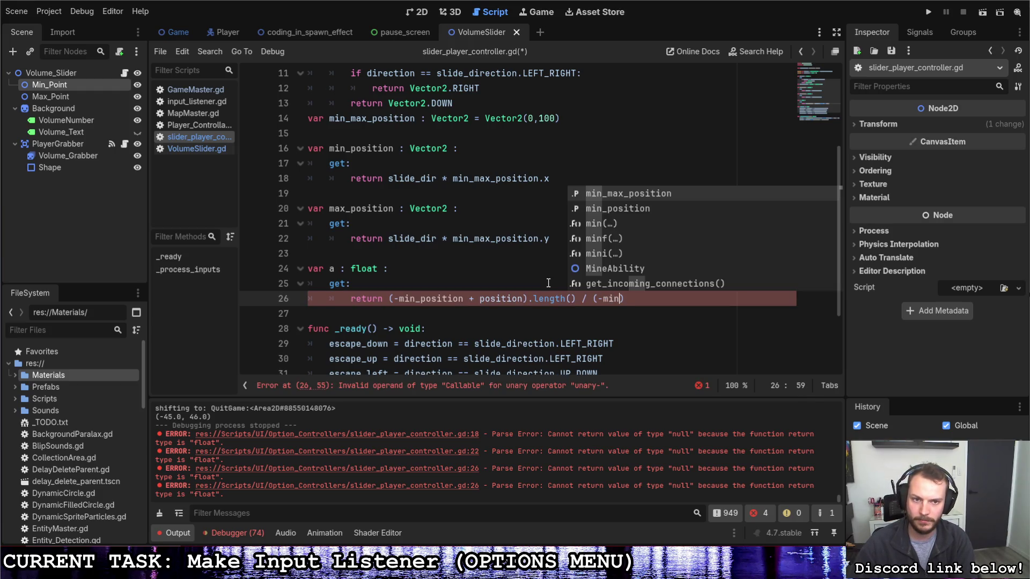
key("Down")
key("Return")
type("max_position")
key("Return")
type(").length()")
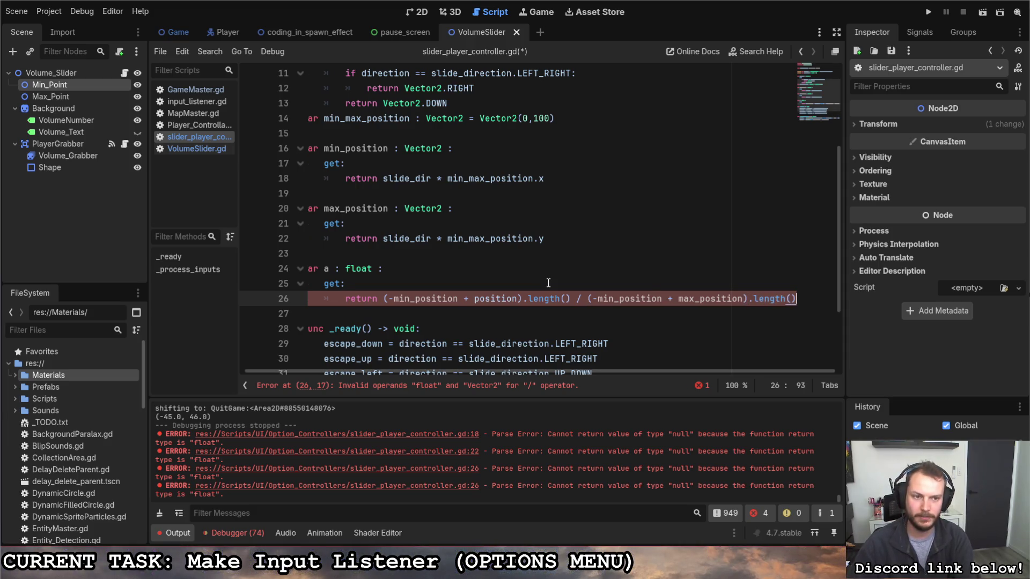
key("ctrl+s")
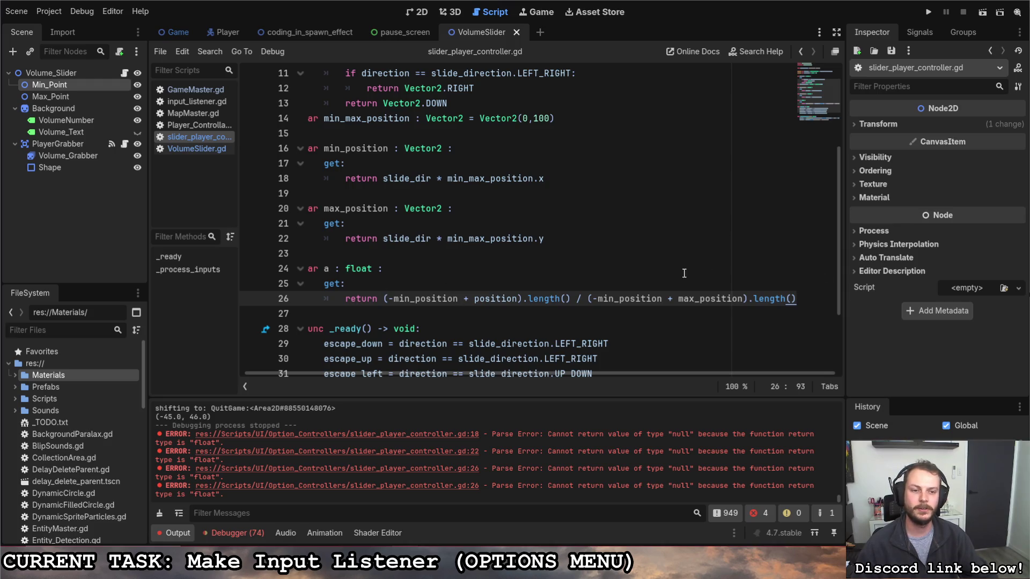
left_click_drag(384, 298, 502, 299)
left_click(518, 299)
Run the game with F5, advance from the title to the main menu, then quit via the pause menu
key("F5")
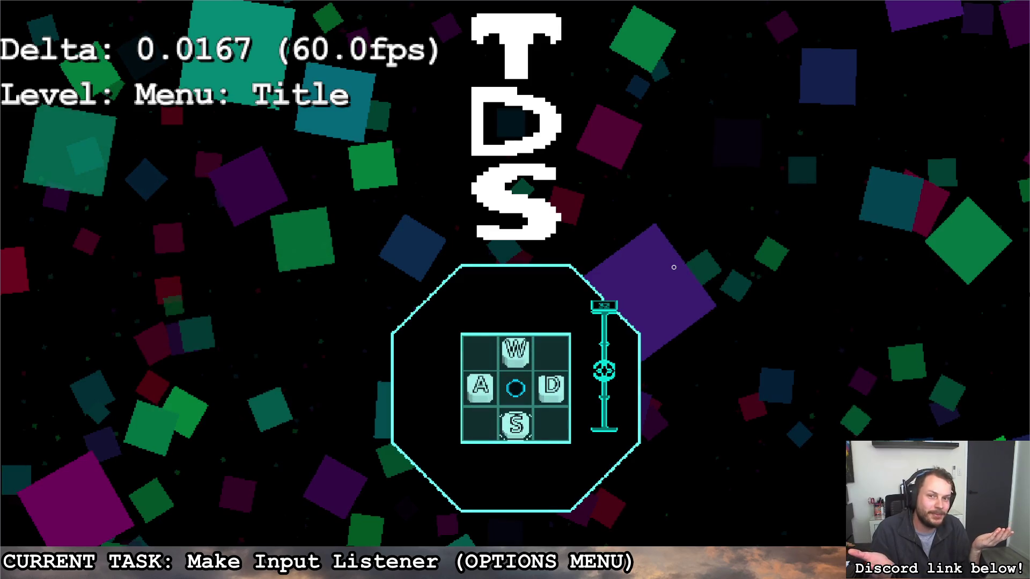
key("d")
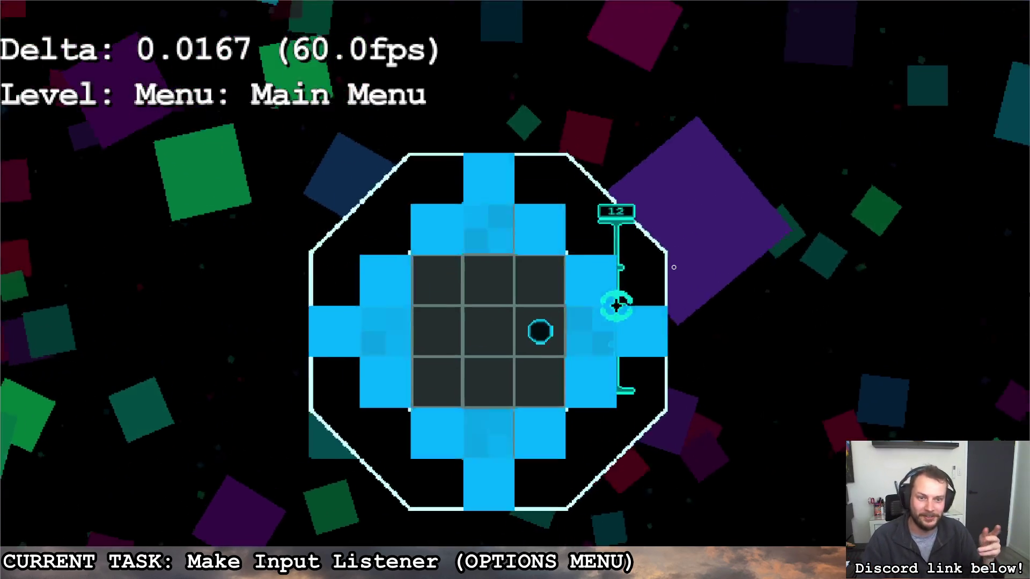
key("s")
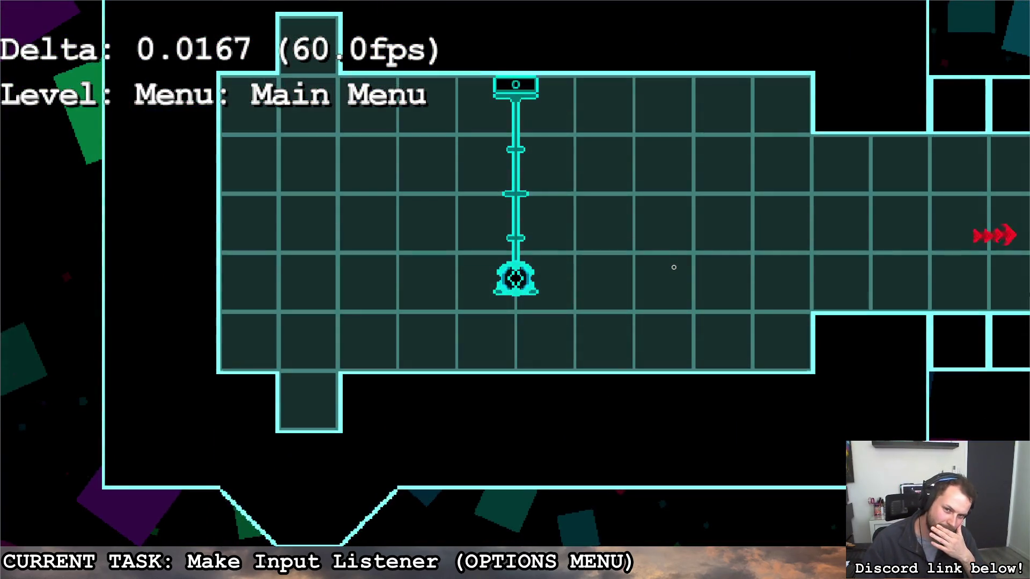
key("space")
key("d")
key("space")
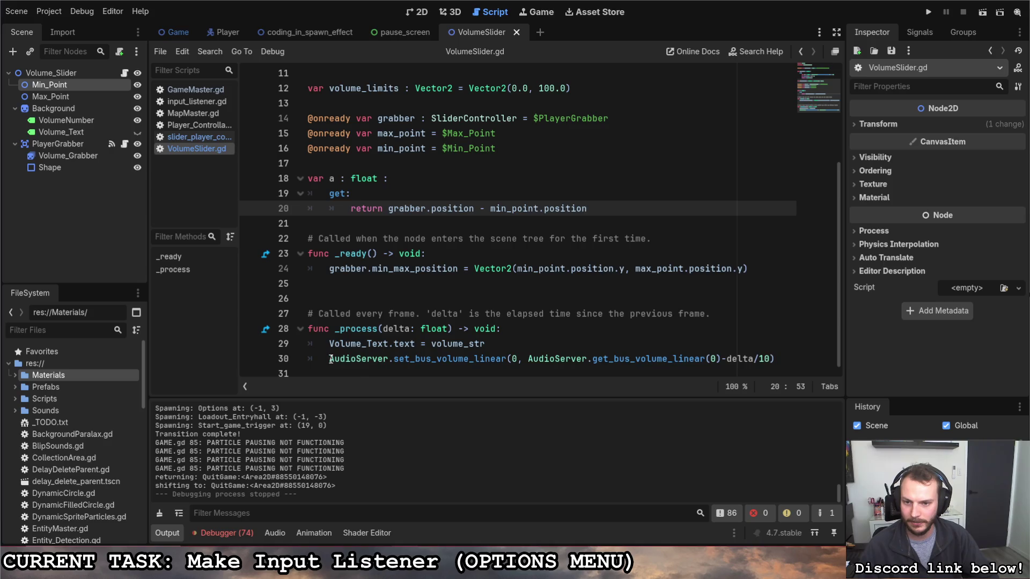
Make the a getter on line 20 return grabber.a
left_click(330, 359)
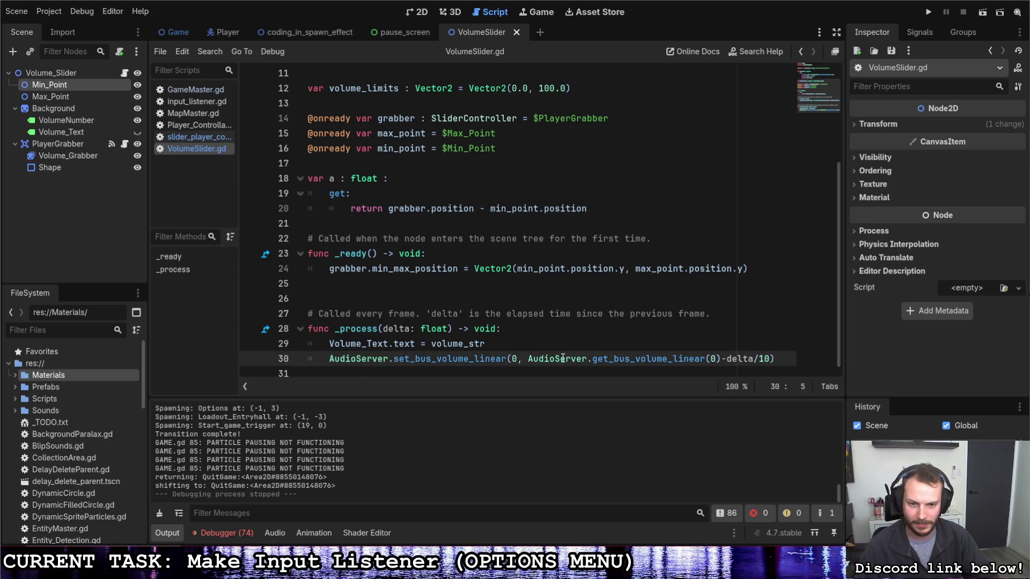
left_click_drag(766, 360, 528, 356)
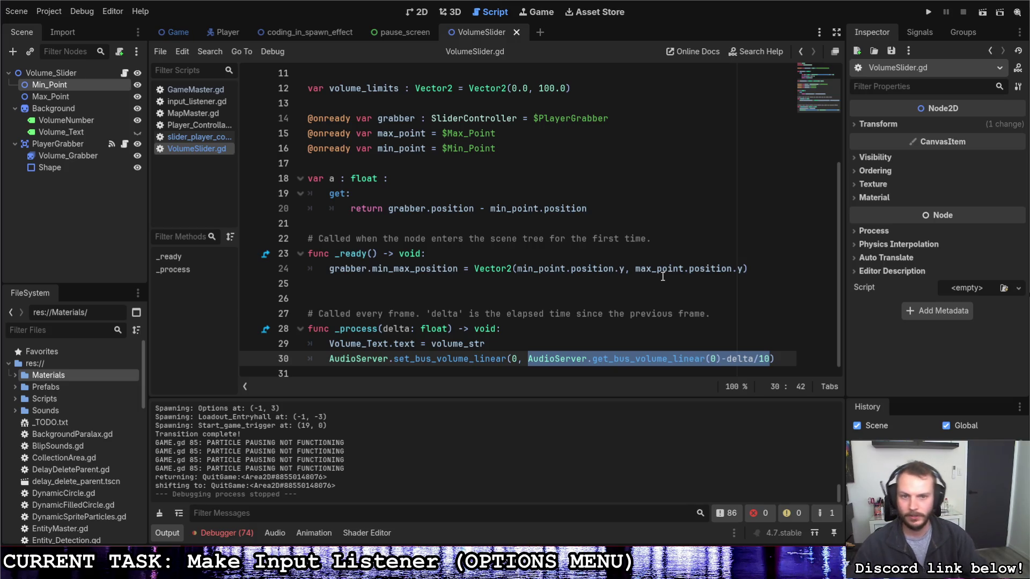
left_click_drag(605, 211, 388, 211)
type("grabb")
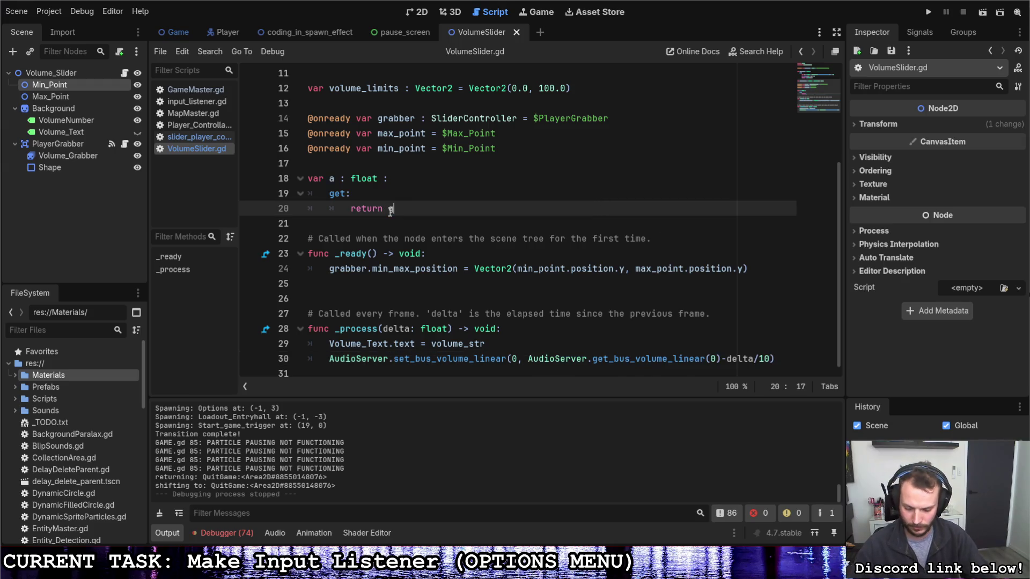
key("Escape")
key("Up")
key("Up")
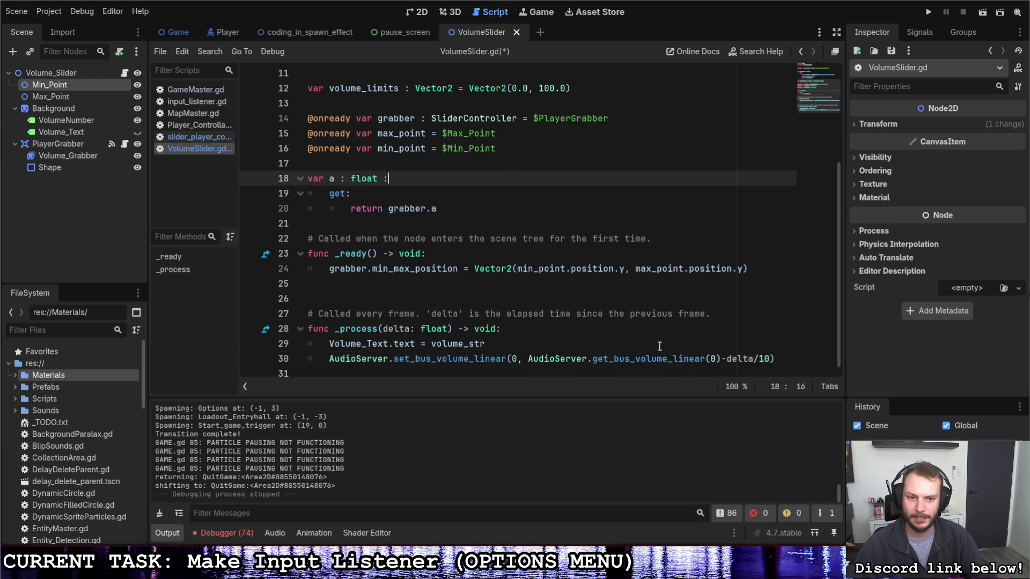
Drive line 30's bus volume from a, save, and relaunch the game to test the volume
left_click_drag(770, 358, 529, 359)
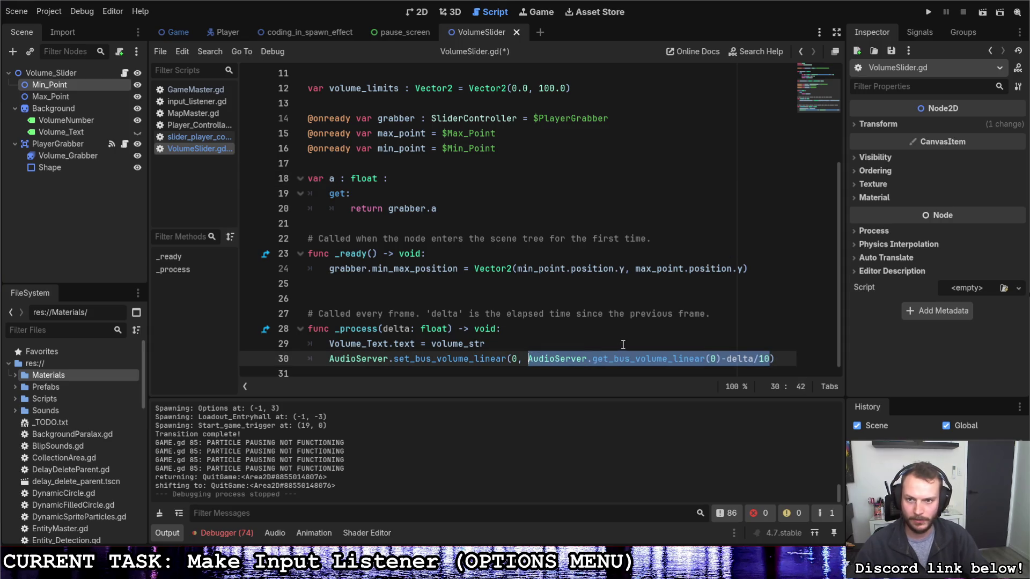
type("ar(0, a*100")
key("ctrl+s")
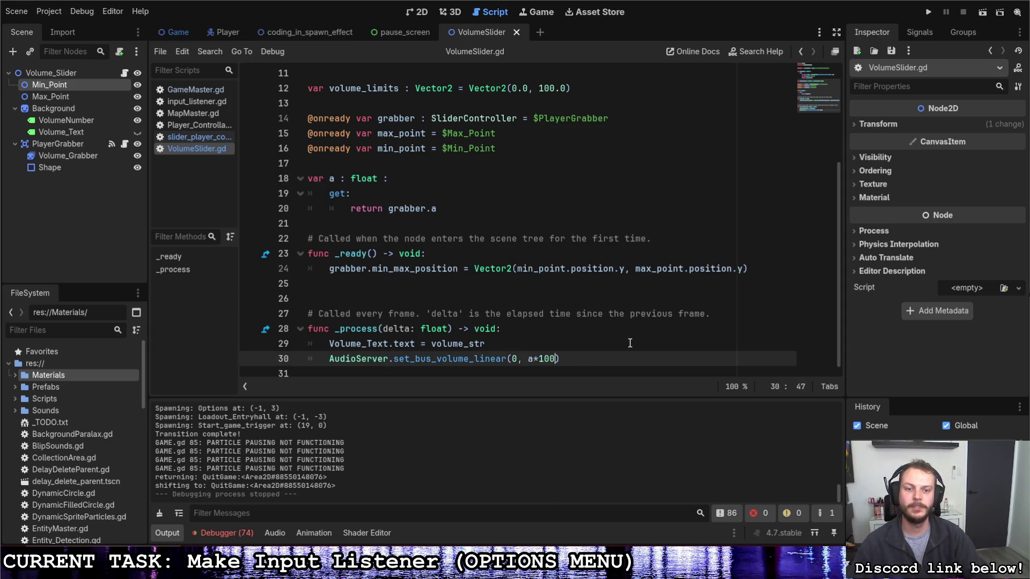
key("BackSpace")
key("BackSpace")
key("BackSpace")
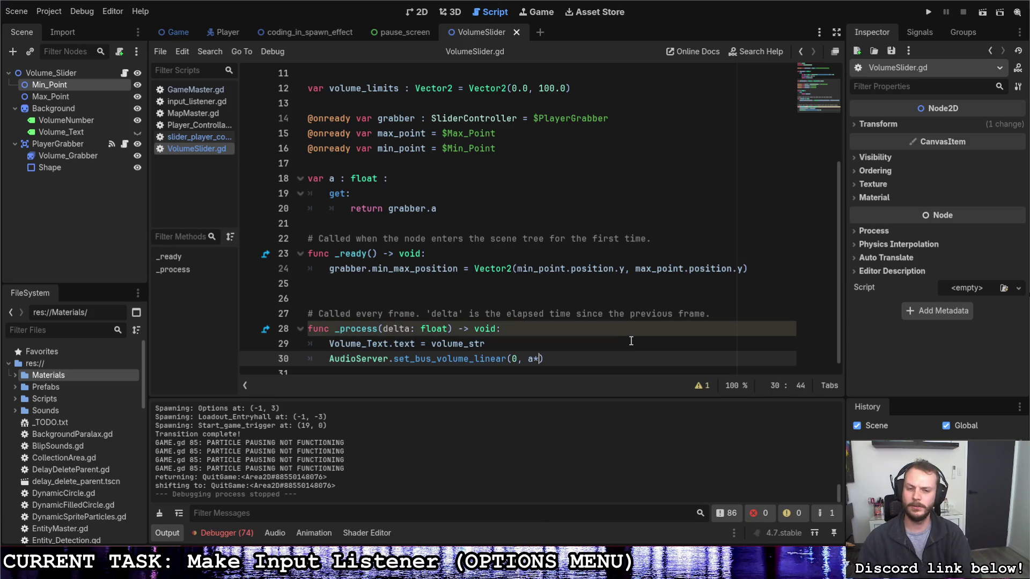
left_click(926, 16)
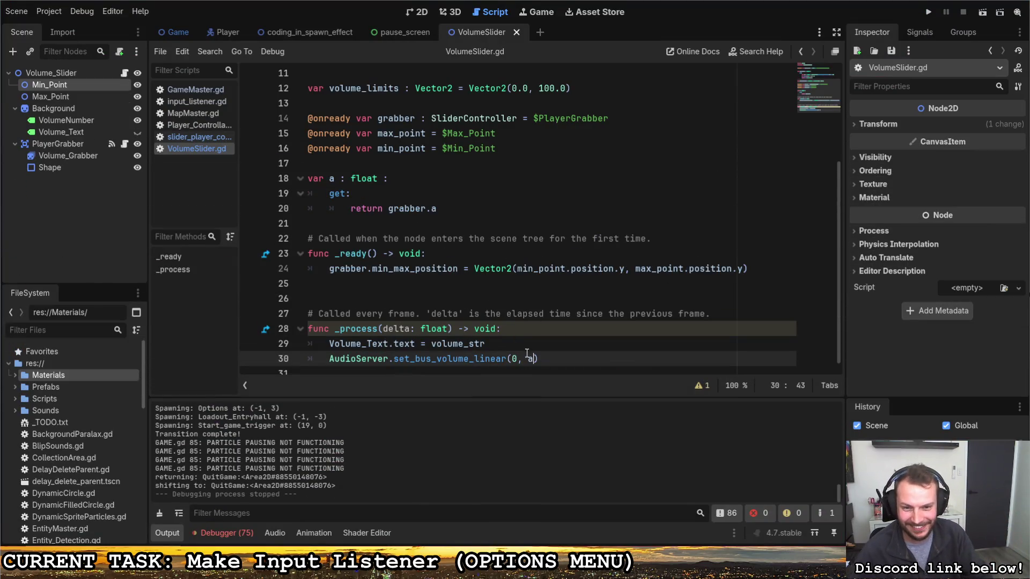
left_click(927, 12)
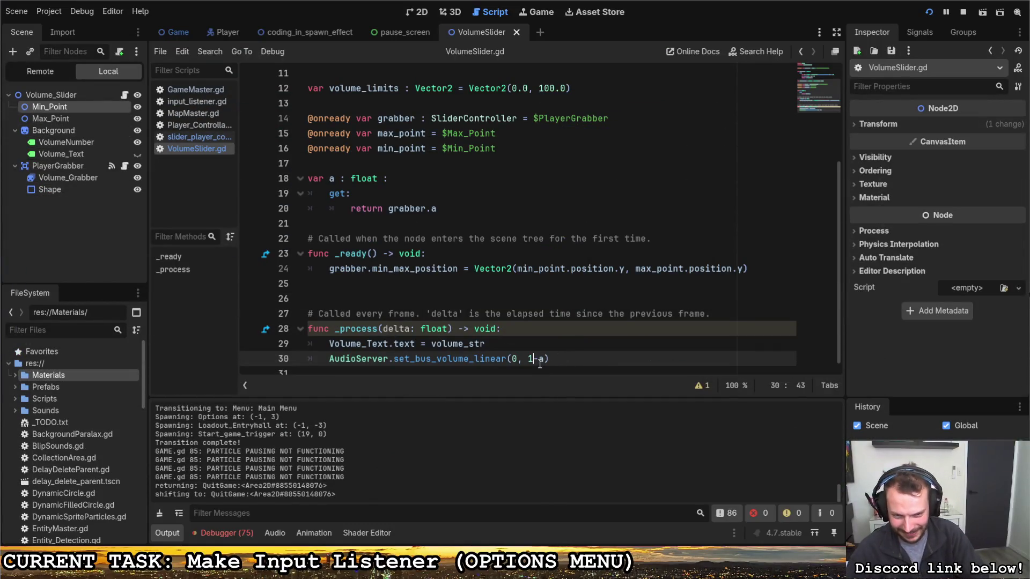
key("ctrl+s")
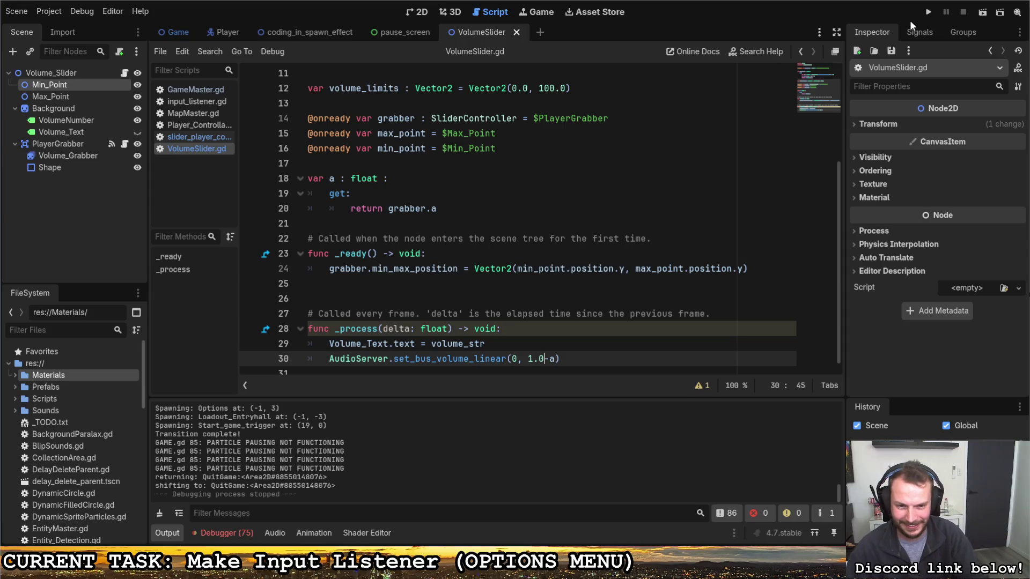
left_click(928, 13)
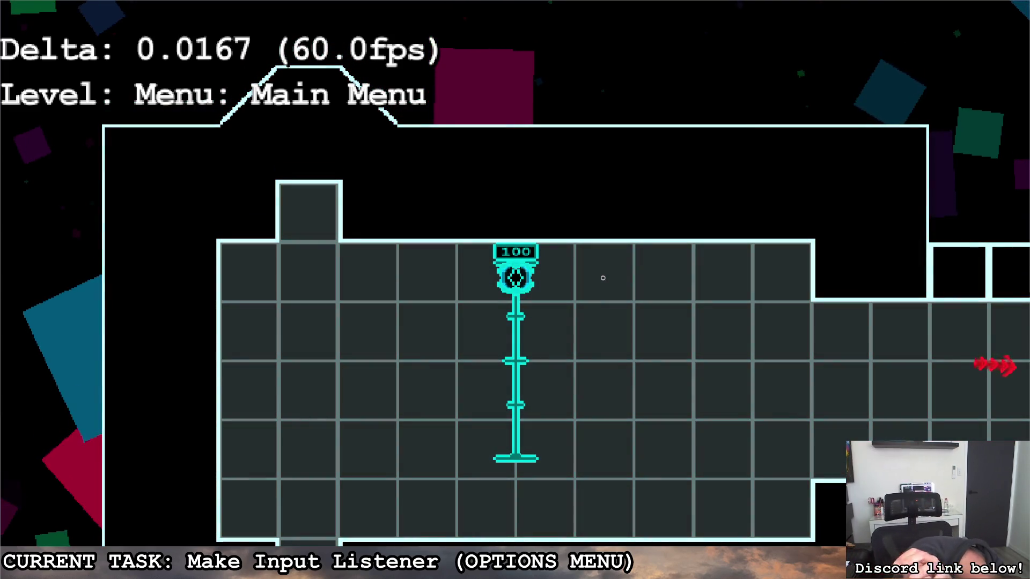
Lower the volume slider, visit the Loadout room and back, then push the slider to the top
key("Escape")
key("Escape")
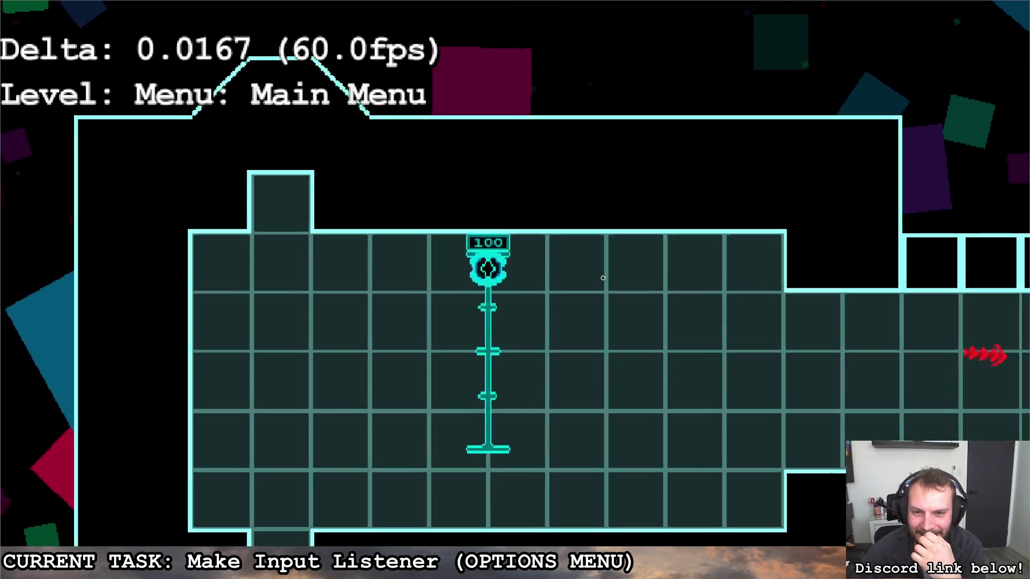
key("s")
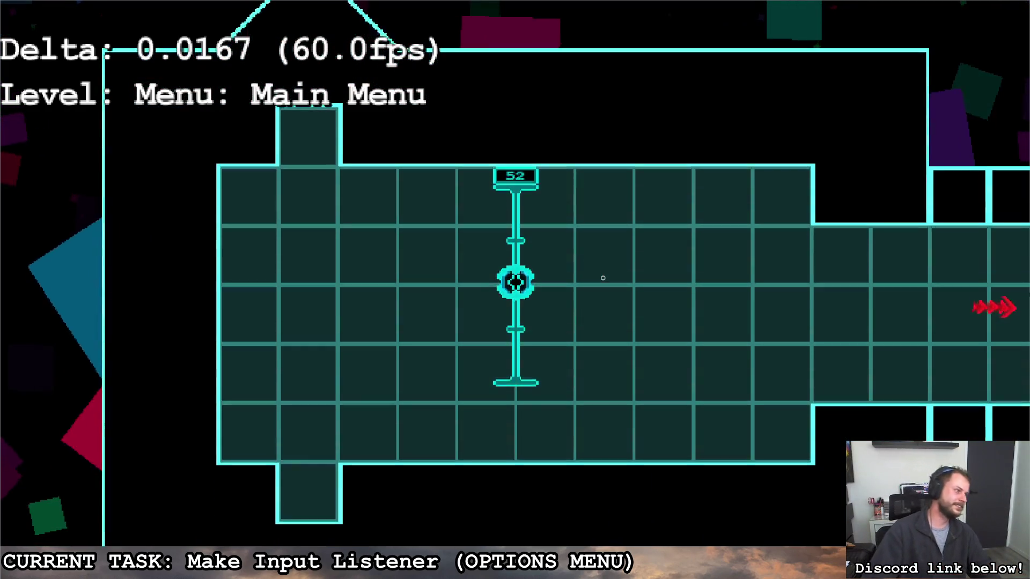
key("a")
key("w")
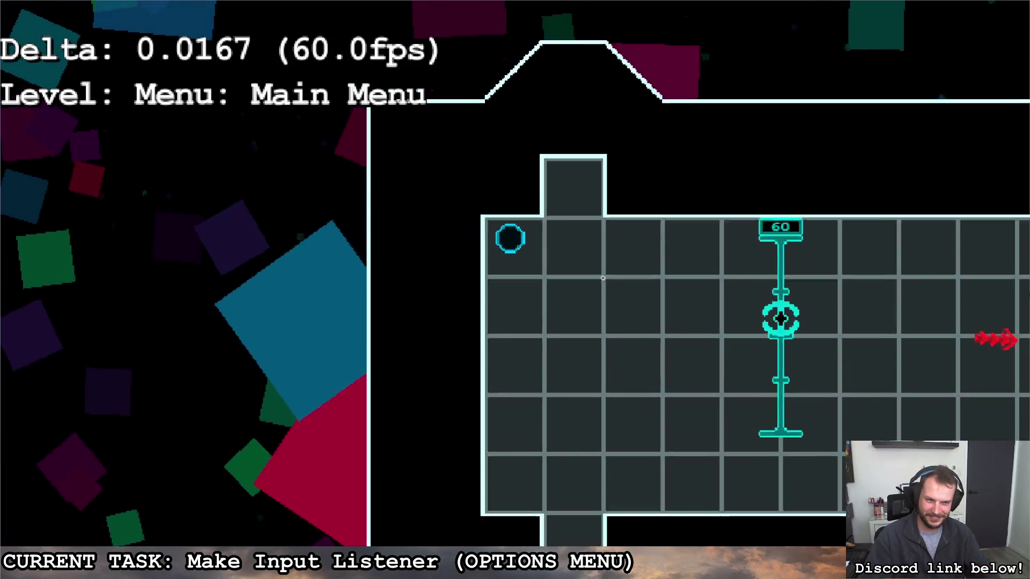
key("d")
key("w")
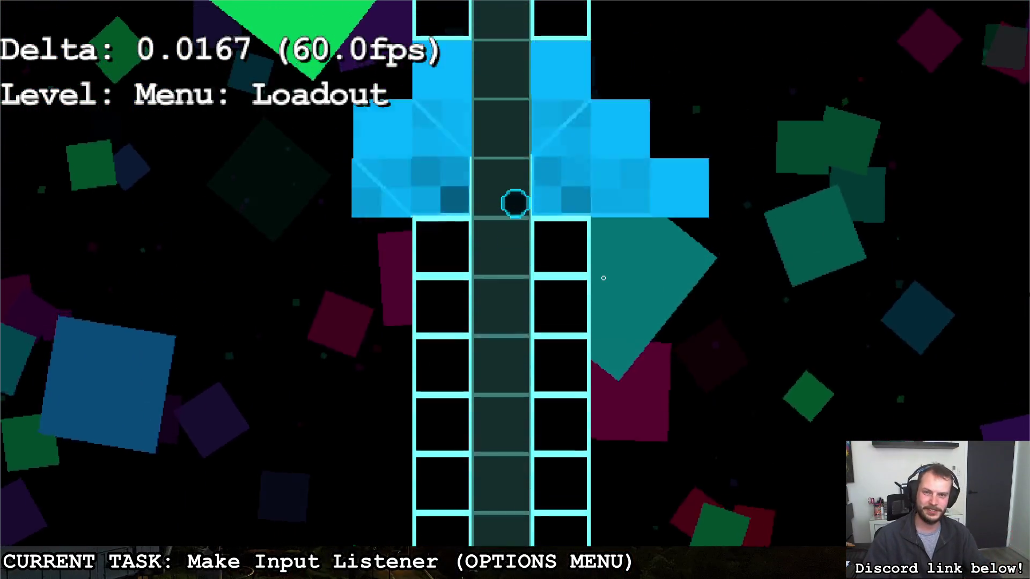
key("s")
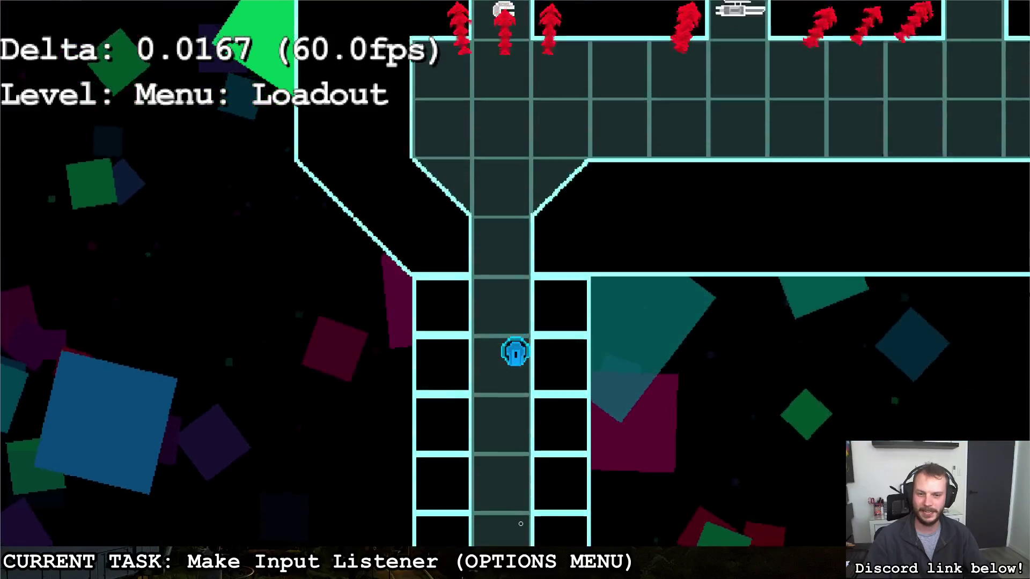
key("s")
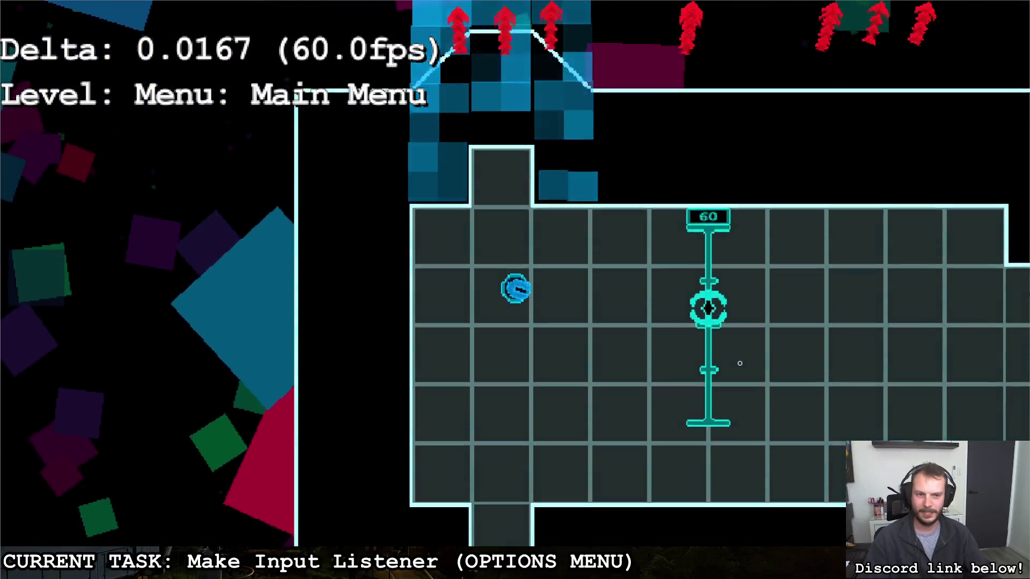
key("d")
key("w")
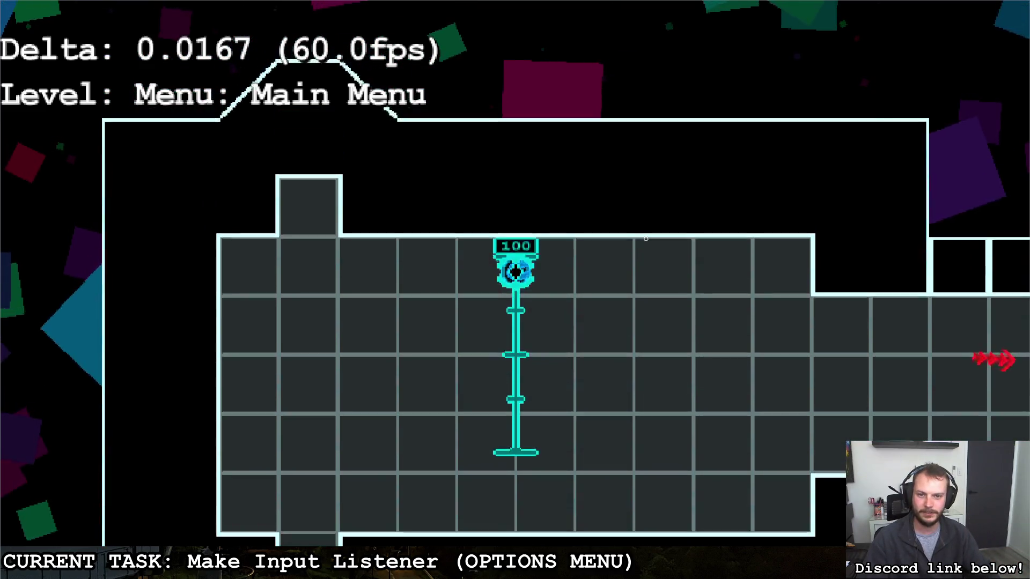
key("a")
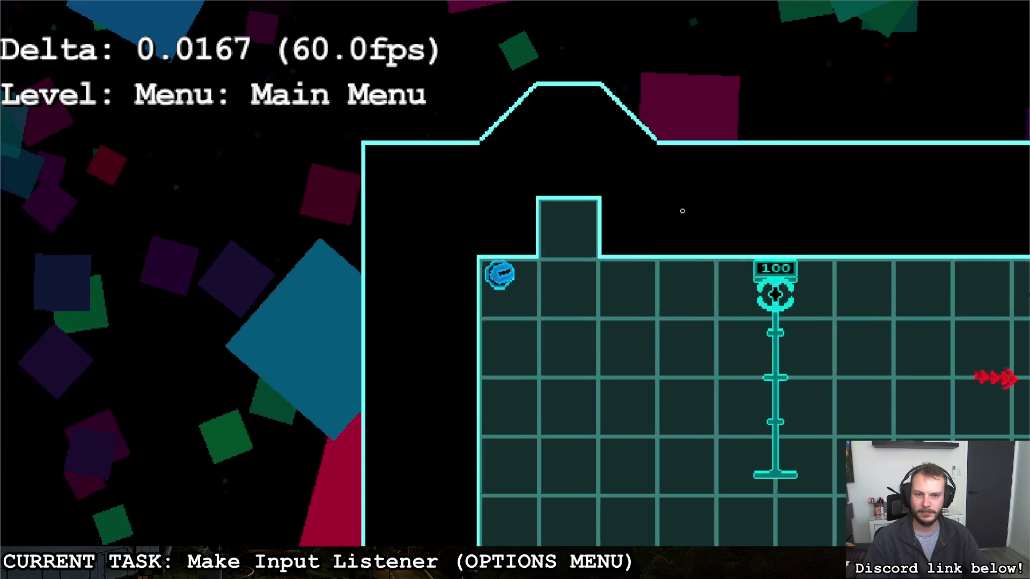
key("d")
key("w")
key("s")
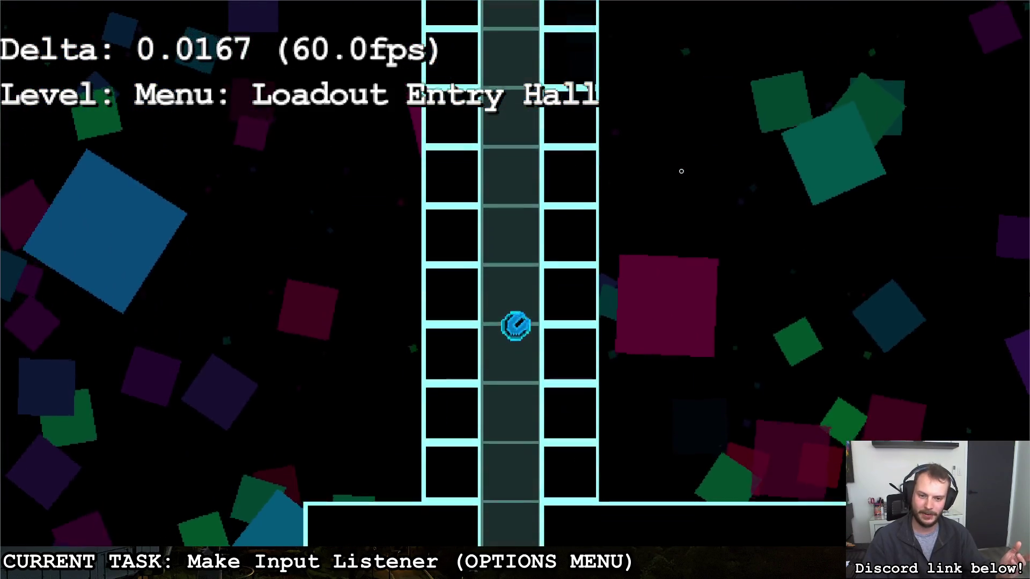
key("d")
key("d")
Pull the slider down again, then raise it back to 100 and walk into the corridor
key("w")
key("s")
key("s")
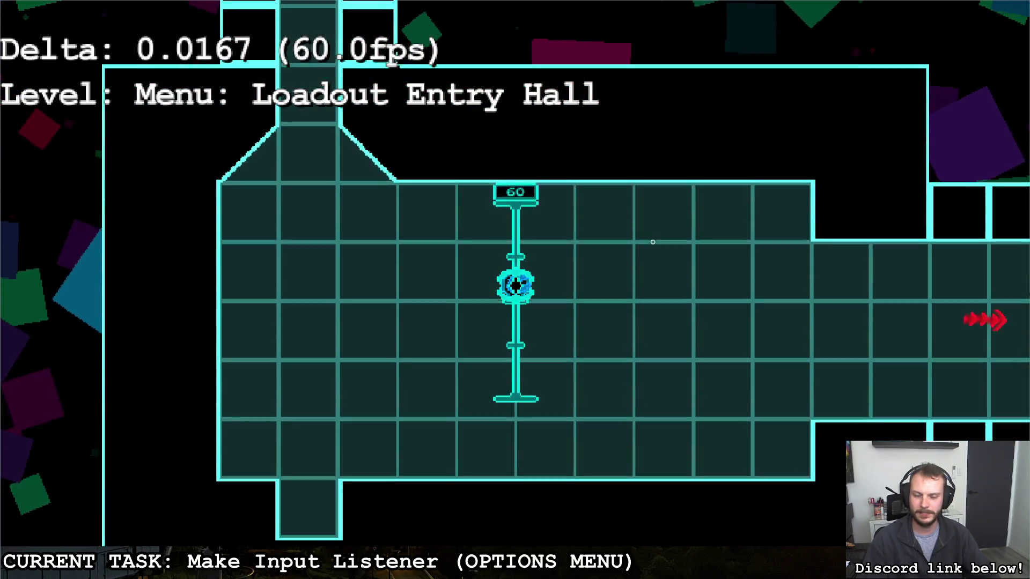
key("s")
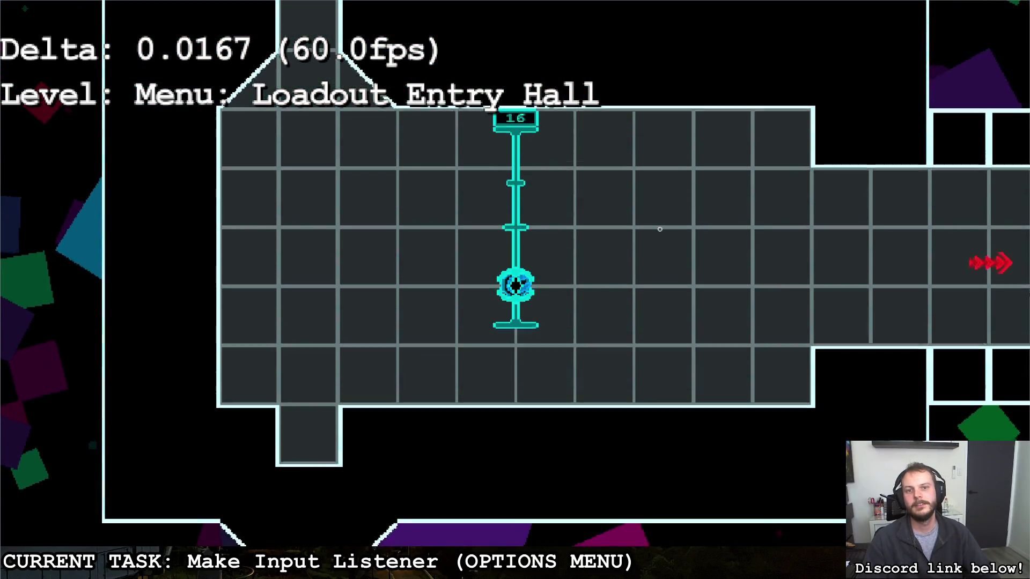
key("a")
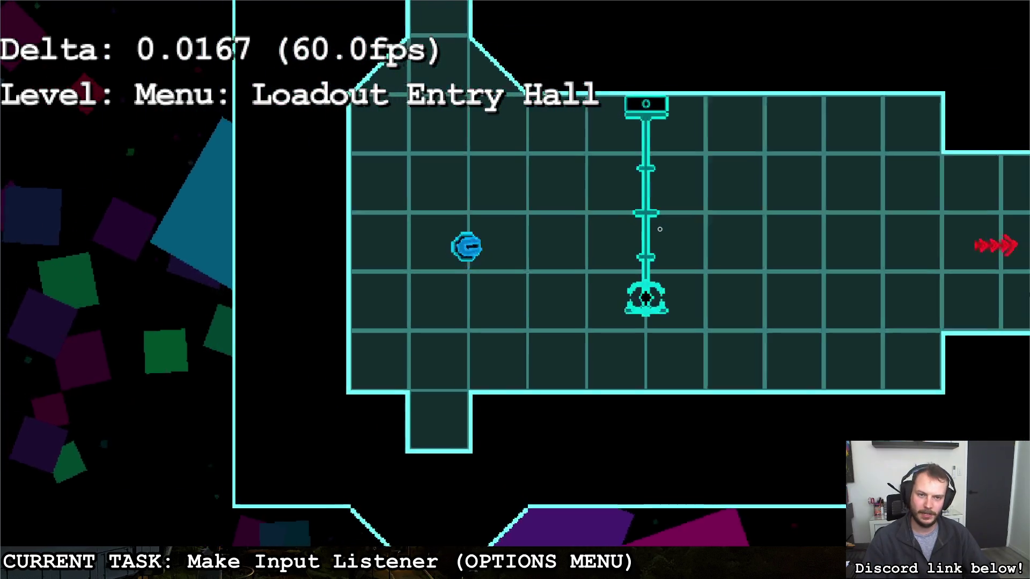
key("w")
key("w")
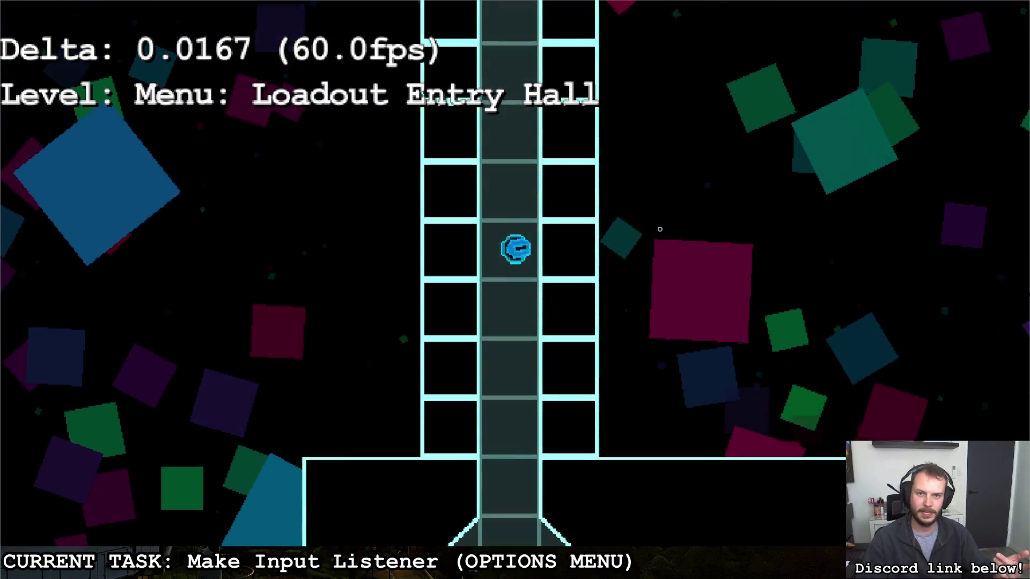
key("s")
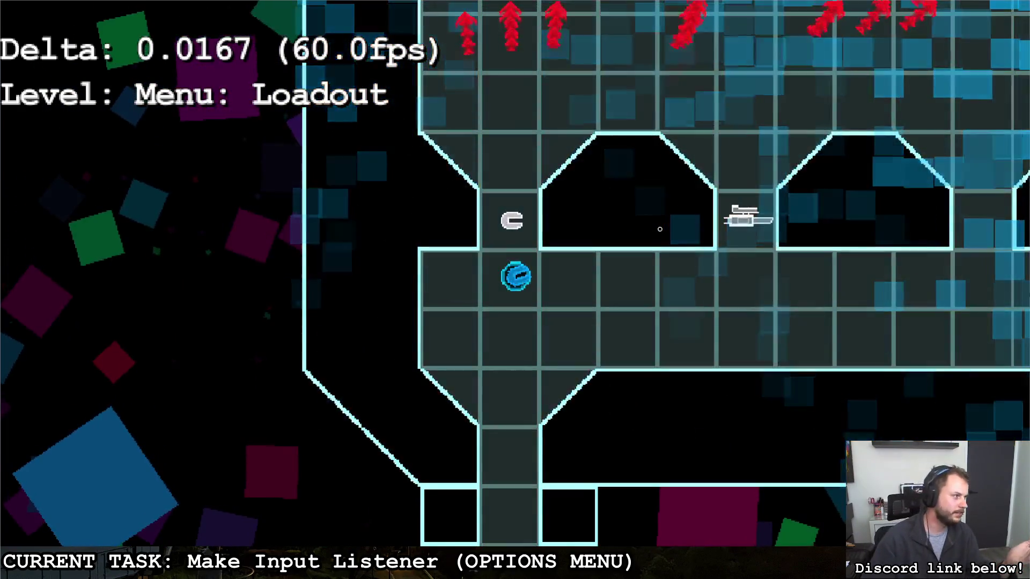
key("s")
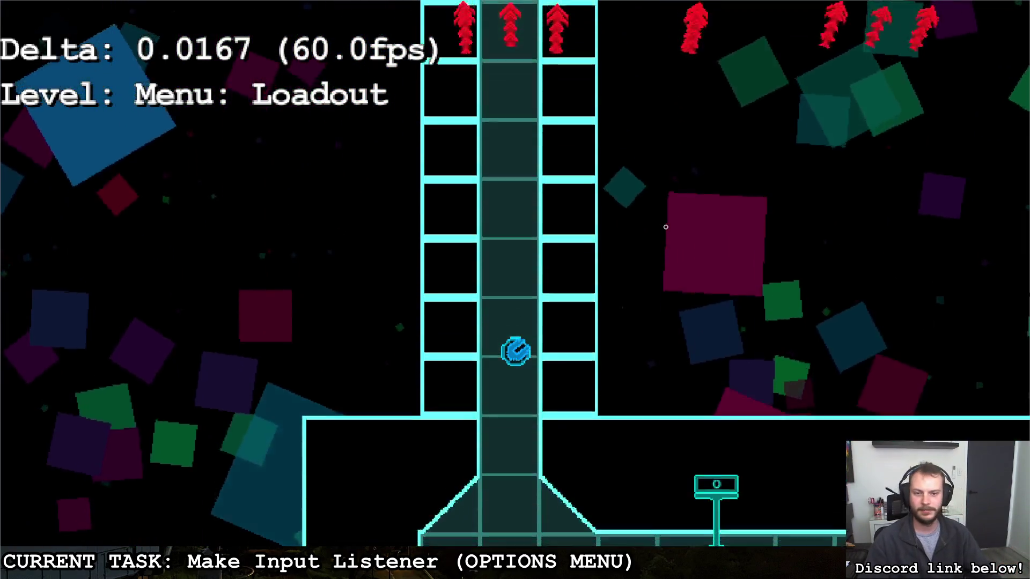
key("d")
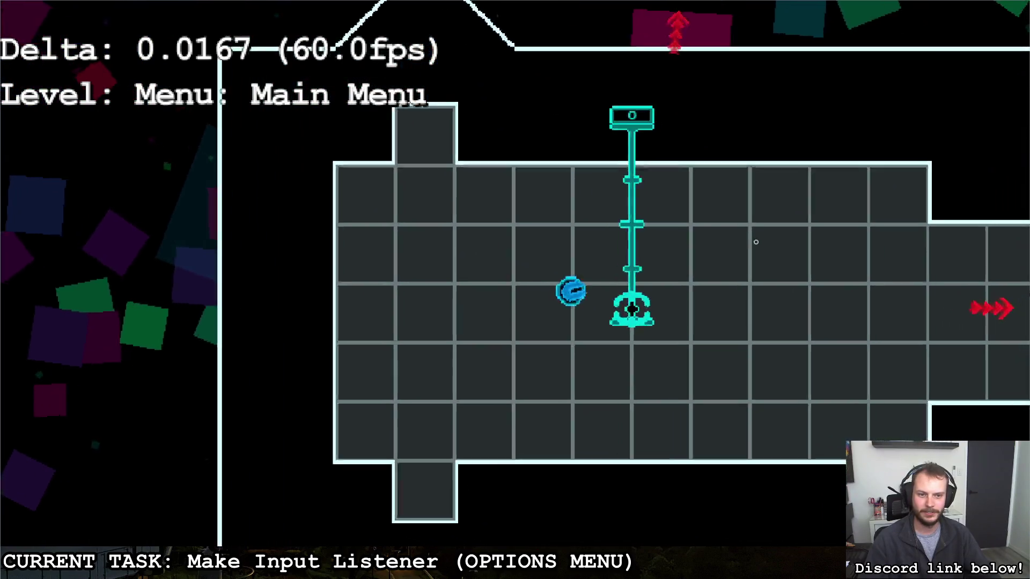
key("w")
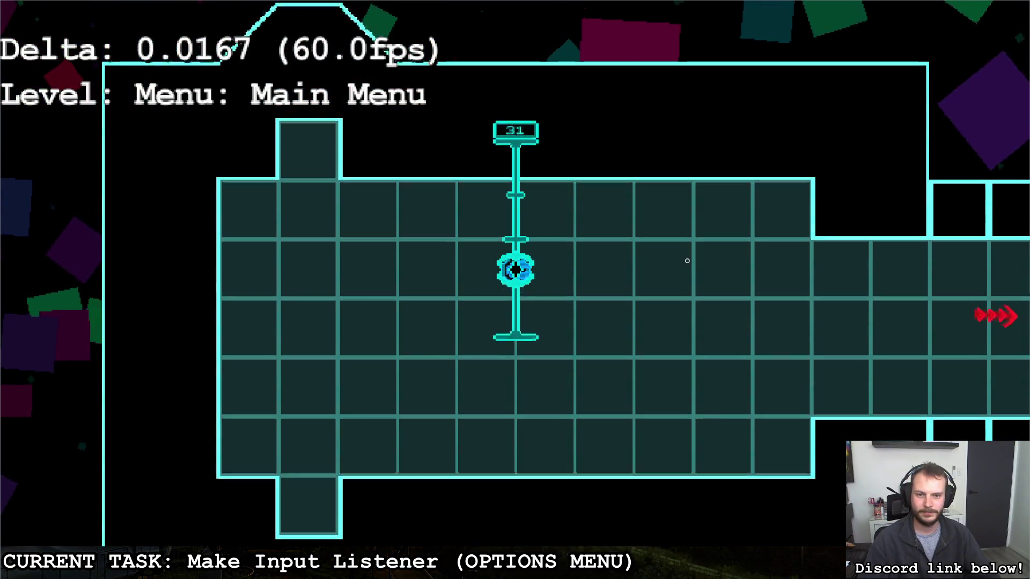
key("w")
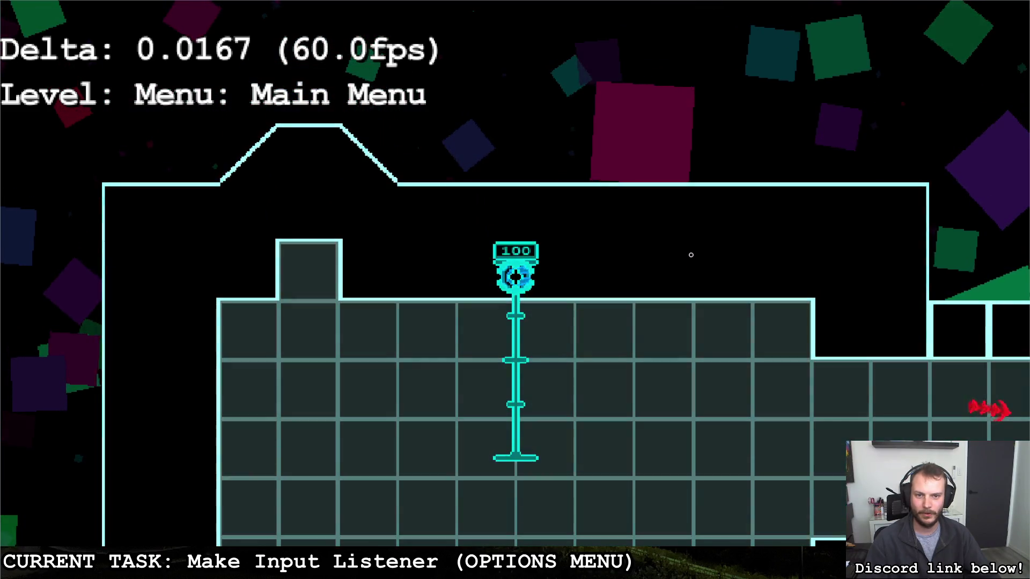
key("a")
key("w")
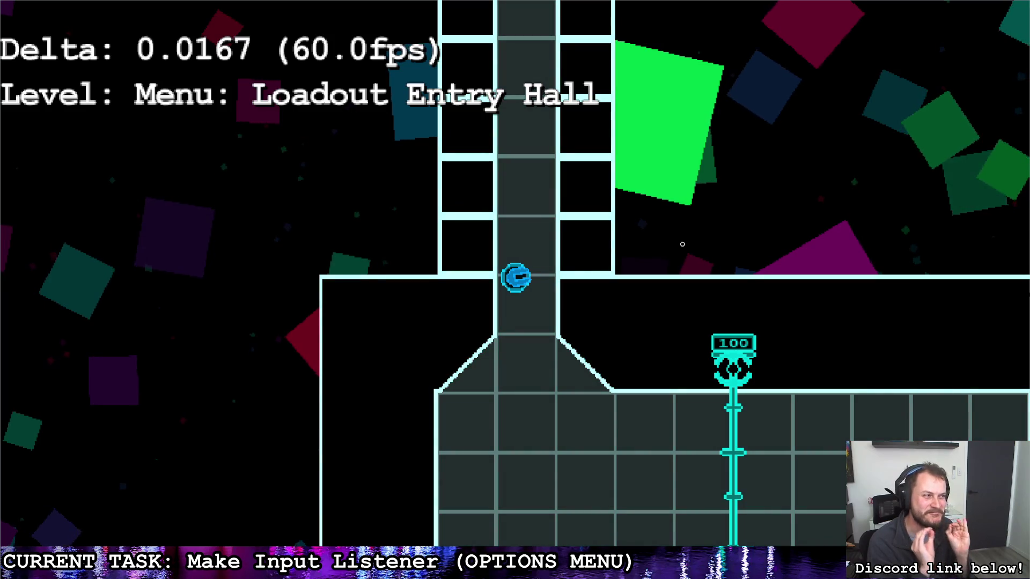
Walk the player down beside the slider at 100, then back up into the vertical shaft
key("s")
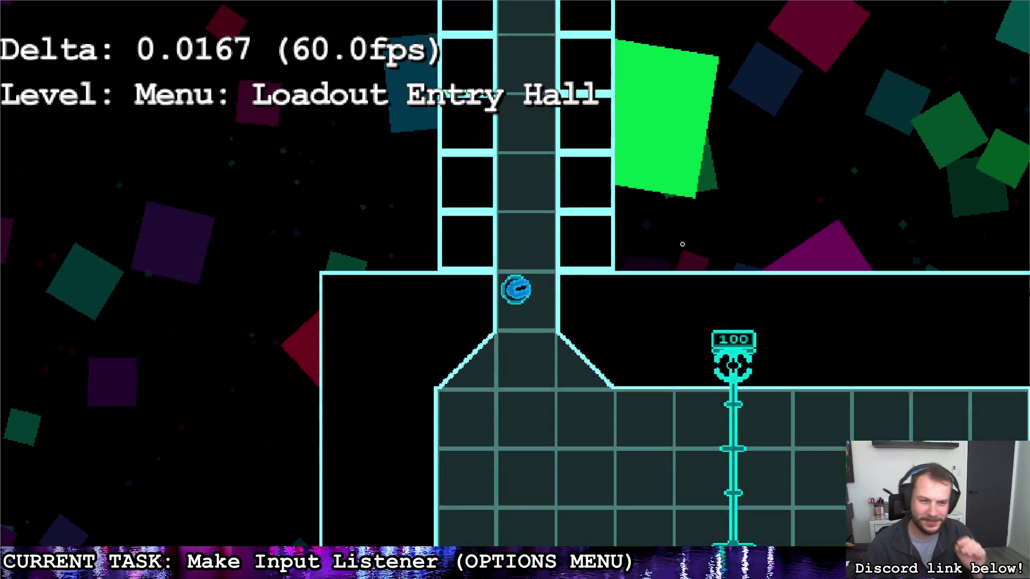
key("d")
key("a")
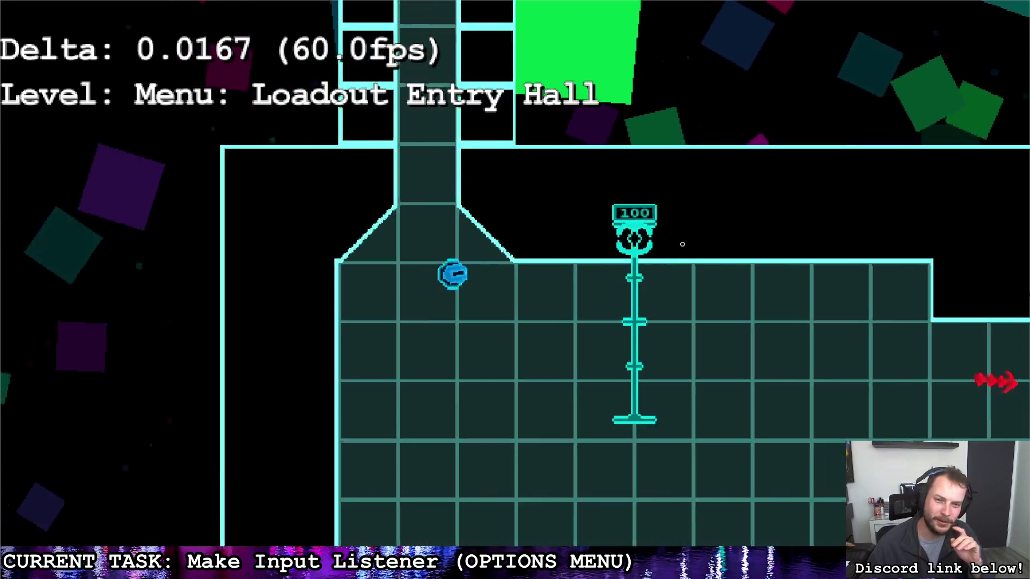
key("w")
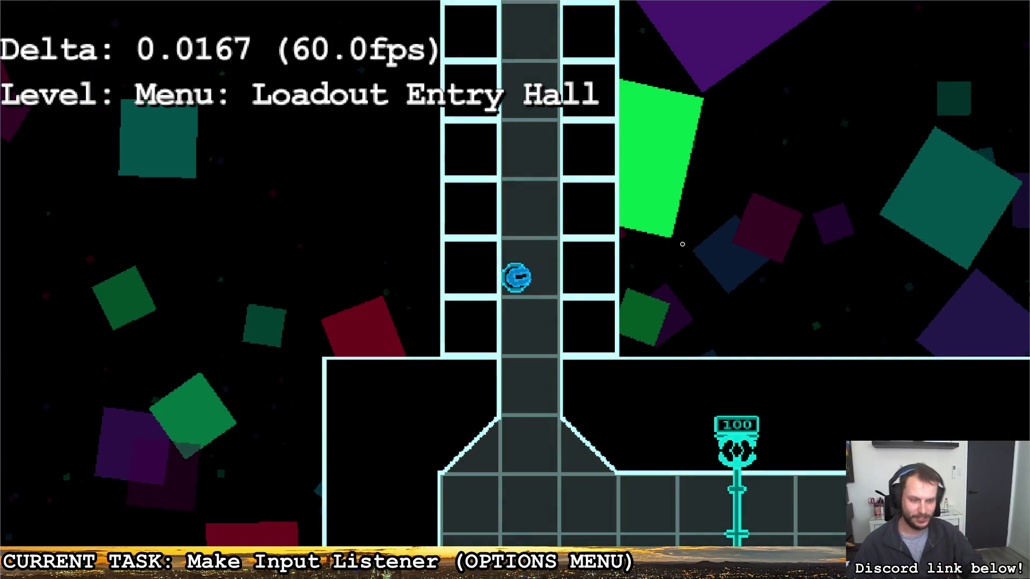
Pause the game and choose the quit (X) option to close the test run
key("Escape")
key("Right")
key("Return")
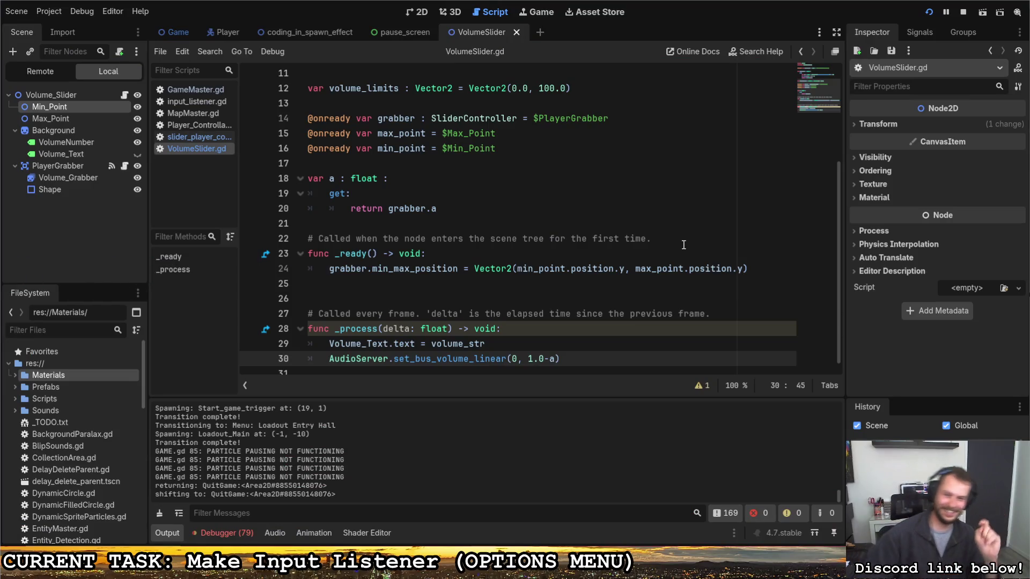
left_click(543, 268)
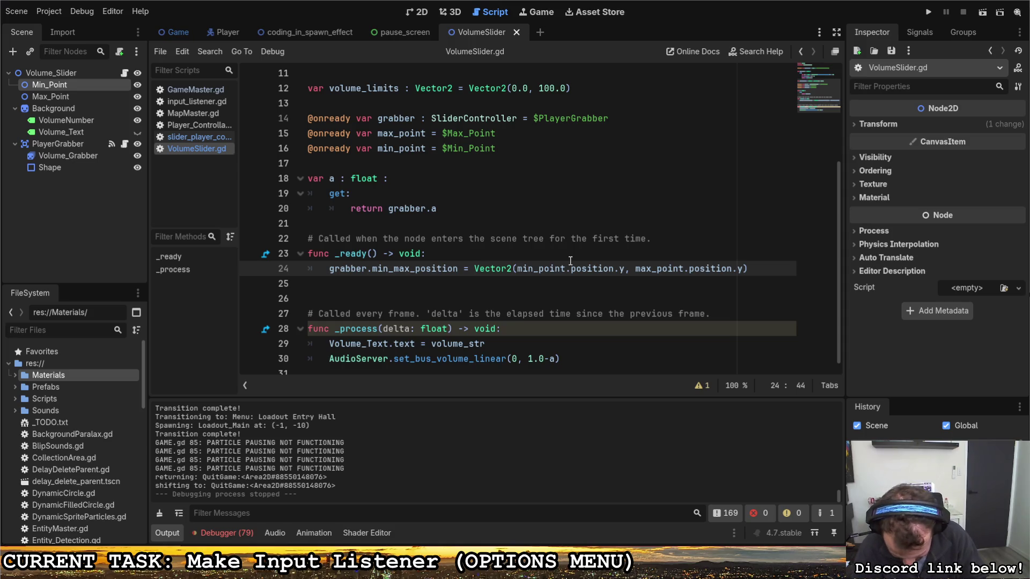
scroll(577, 262, "down", 1)
left_click(561, 274)
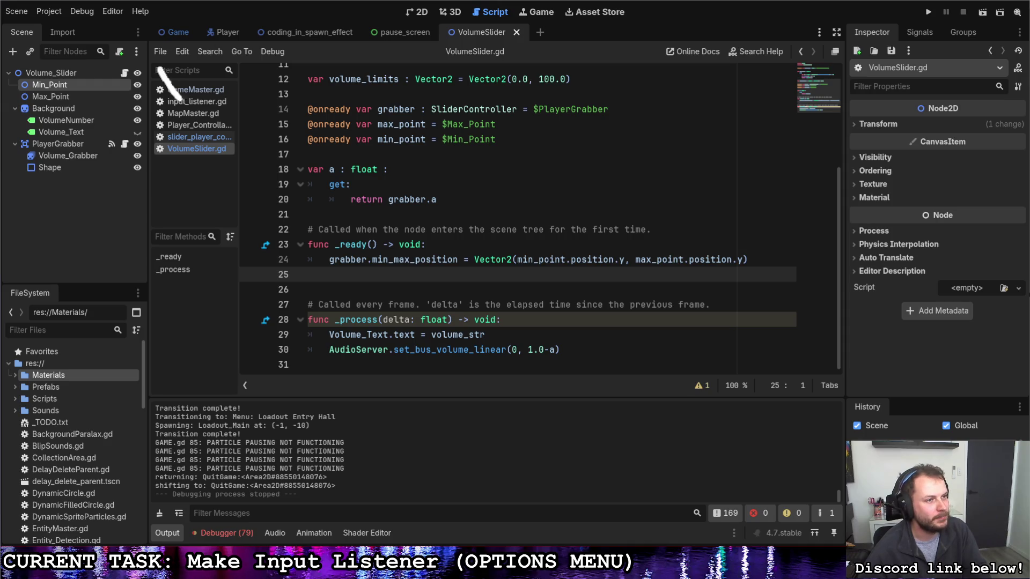
left_click_drag(240, 95, 252, 100)
mouse_move(262, 72)
left_mouse_down()
mouse_move(244, 137)
mouse_move(316, 93)
left_mouse_up()
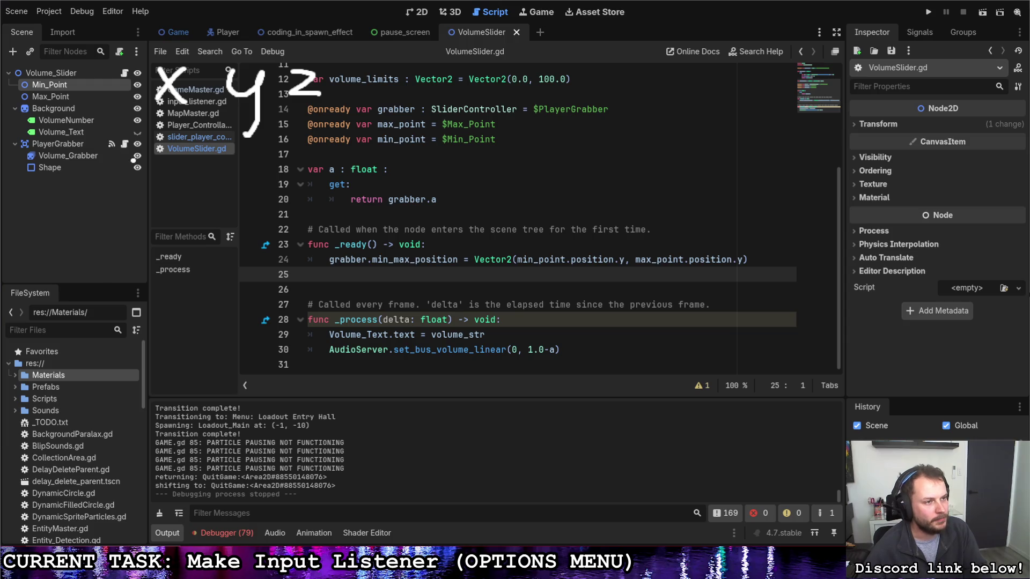
left_click_drag(172, 156, 151, 179)
left_click_drag(211, 161, 243, 178)
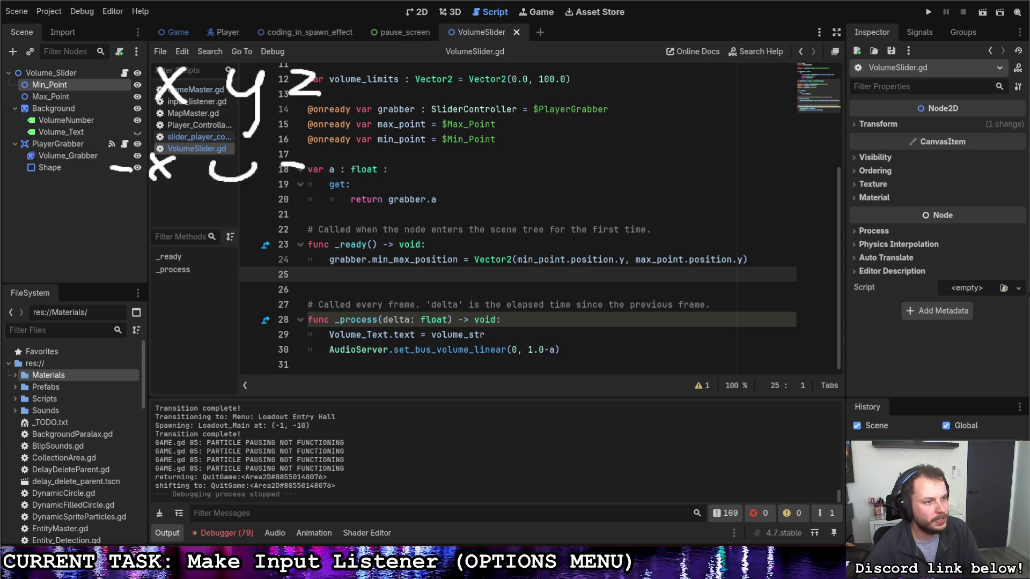
left_click_drag(300, 164, 322, 191)
left_click(216, 216)
mouse_move(257, 168)
left_mouse_down()
mouse_move(227, 215)
mouse_move(263, 236)
mouse_move(229, 293)
left_mouse_up()
left_click_drag(268, 244, 282, 245)
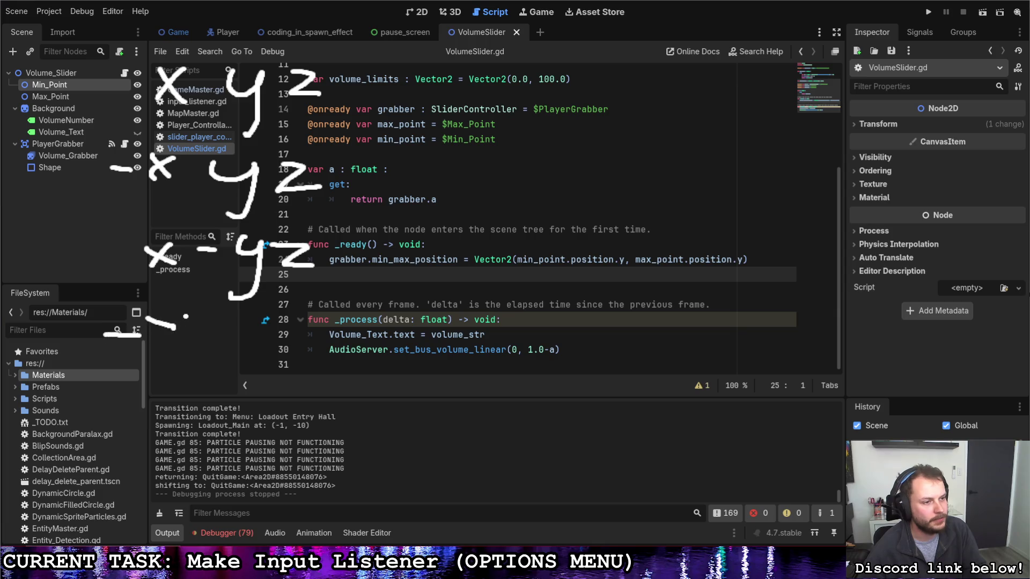
mouse_move(264, 321)
left_mouse_down()
mouse_move(236, 388)
mouse_move(332, 346)
left_mouse_up()
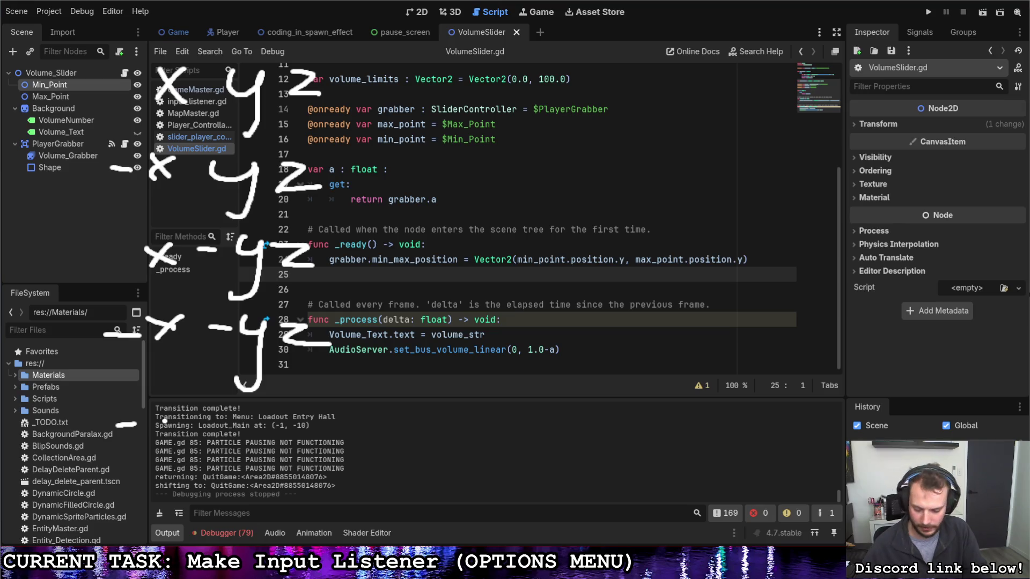
left_click_drag(240, 407, 219, 461)
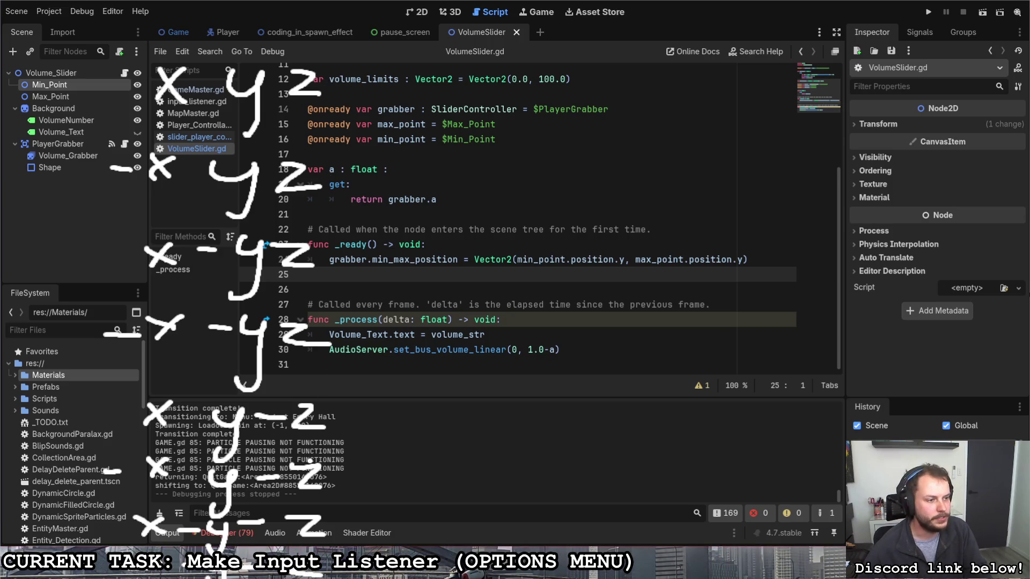
mouse_move(409, 237)
left_mouse_down()
mouse_move(378, 303)
mouse_move(402, 239)
left_mouse_up()
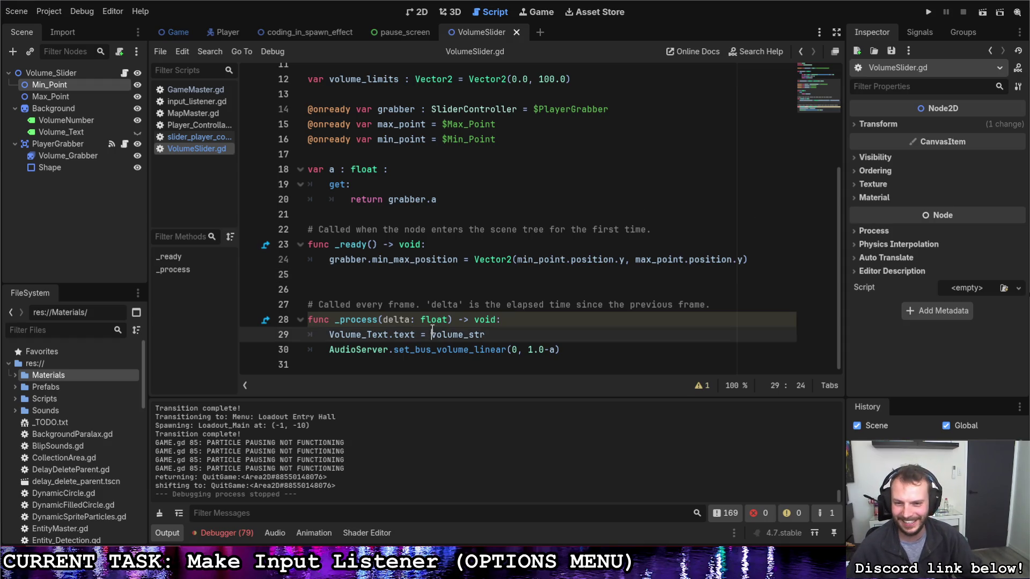
Check the _process and Volume_Text lines (28–29), then run the project to test the slider
left_click(534, 320)
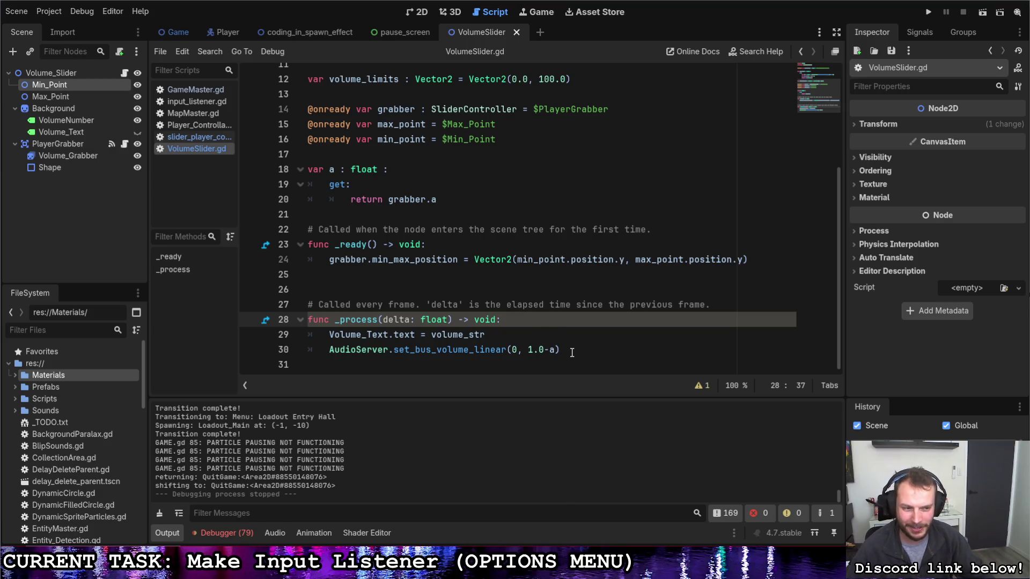
left_click(570, 332)
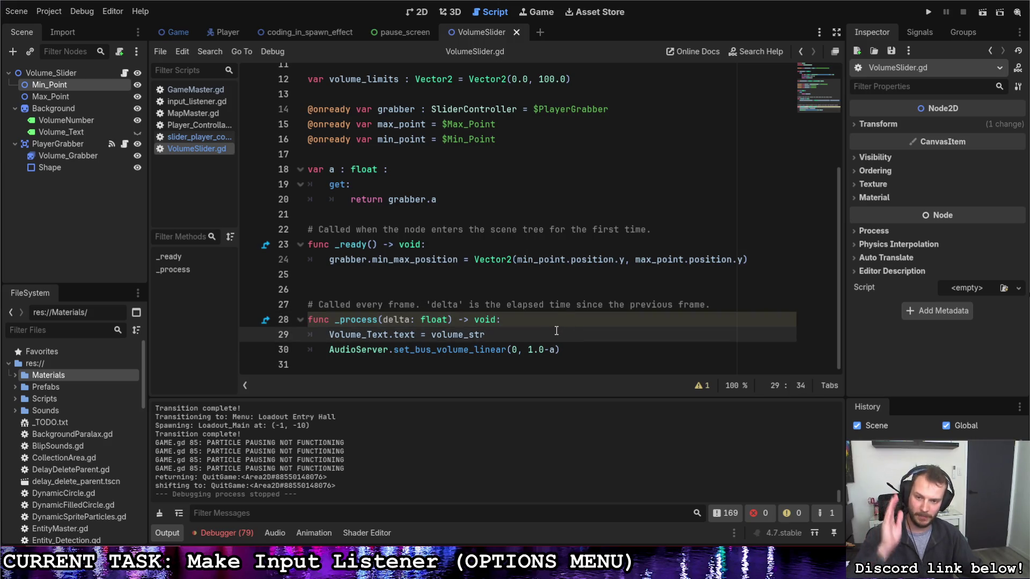
left_click(925, 16)
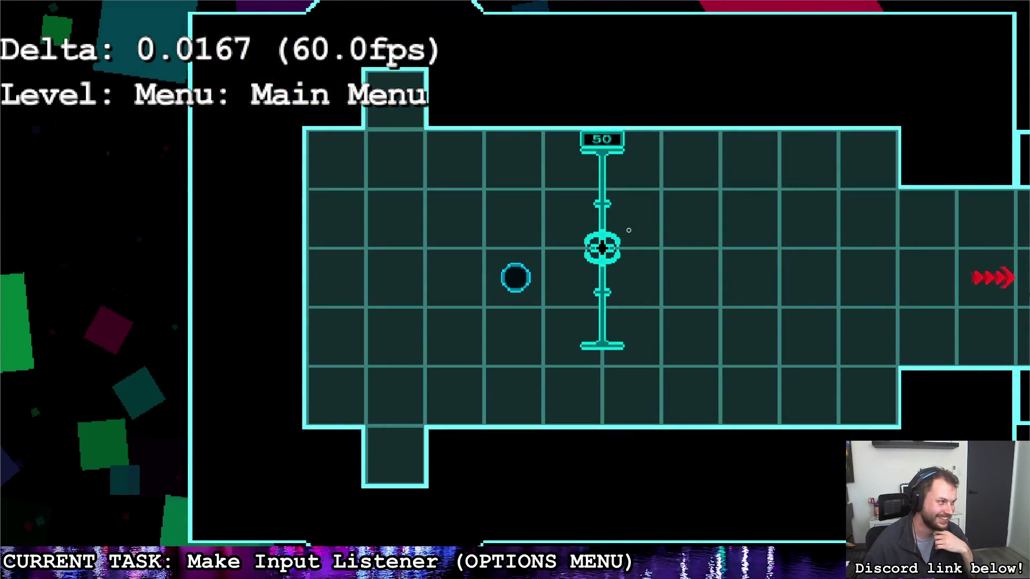
Move the player into the volume slider, raising it from 50 to 87
key("d")
key("w")
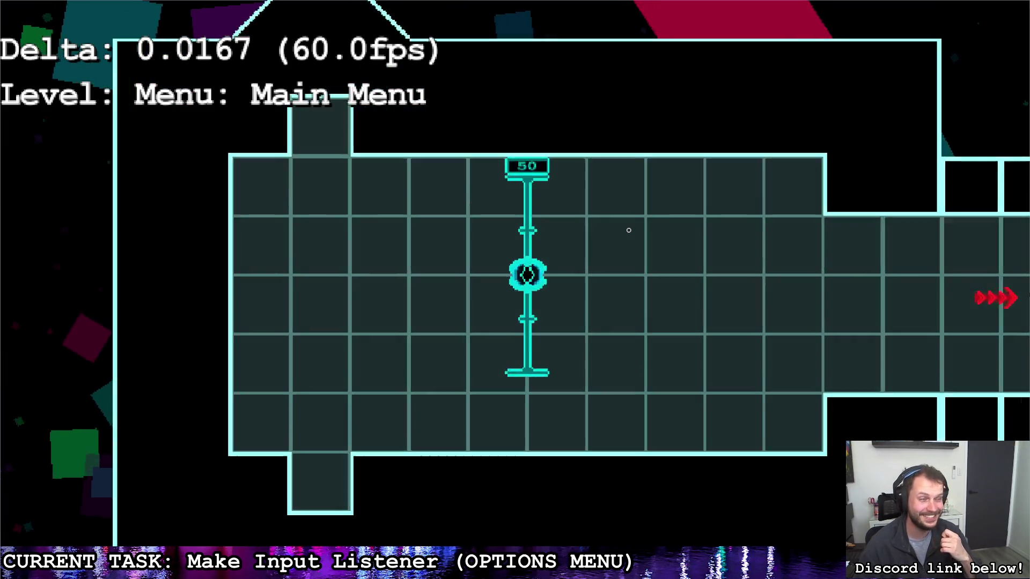
key("w")
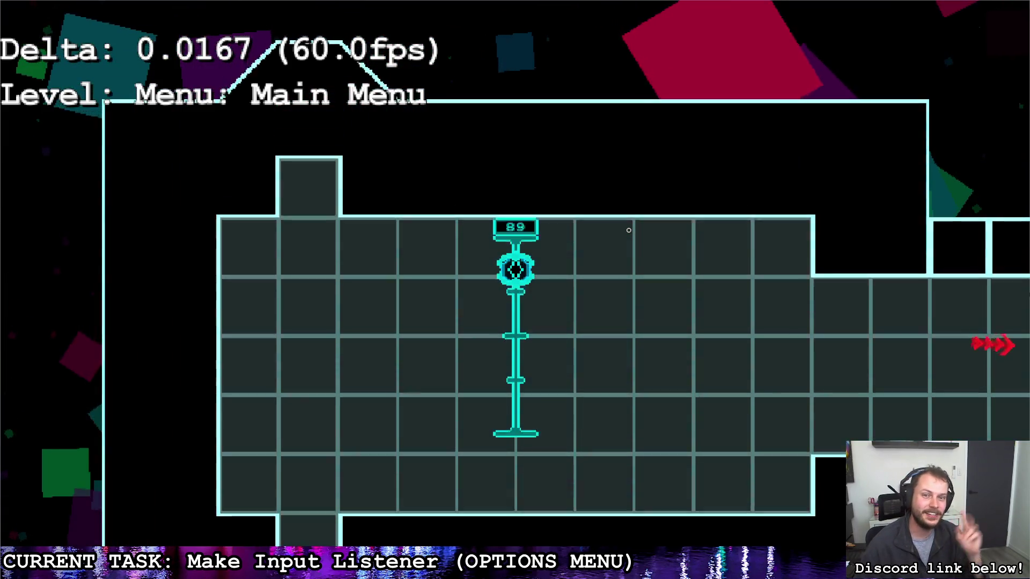
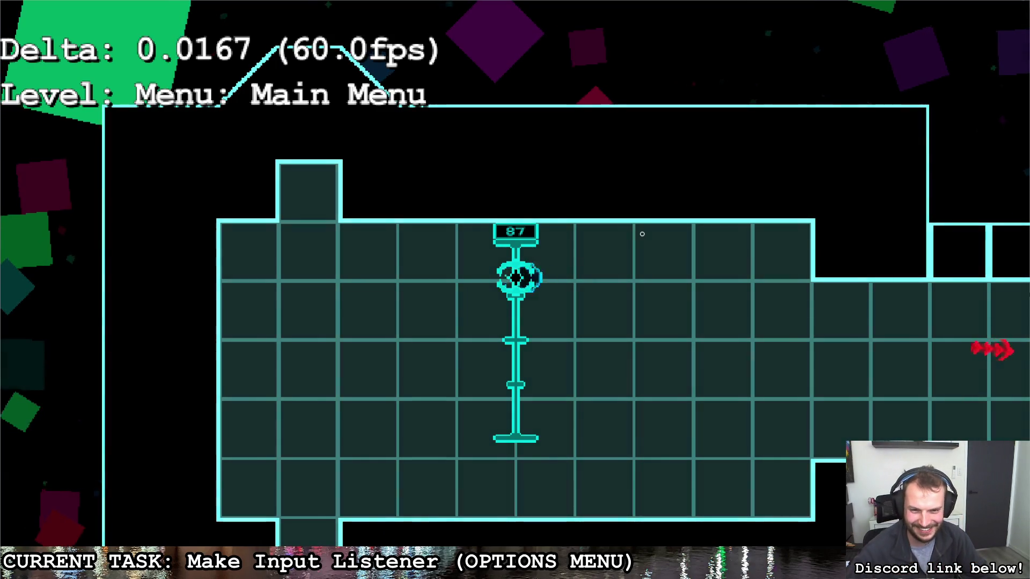
Ride the volume slider down and up, pushing it to 100, then step off to the right
key("s")
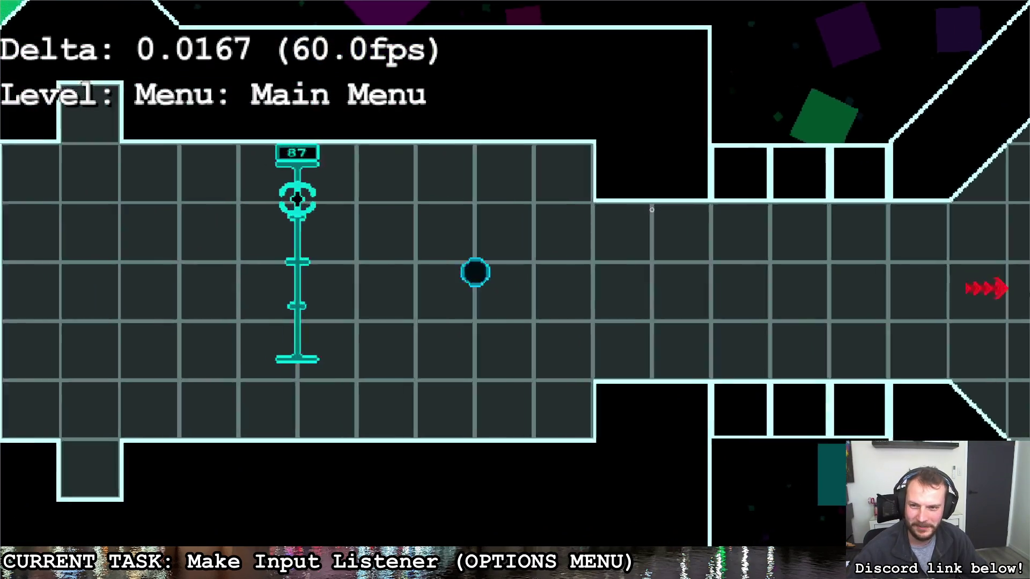
key("a")
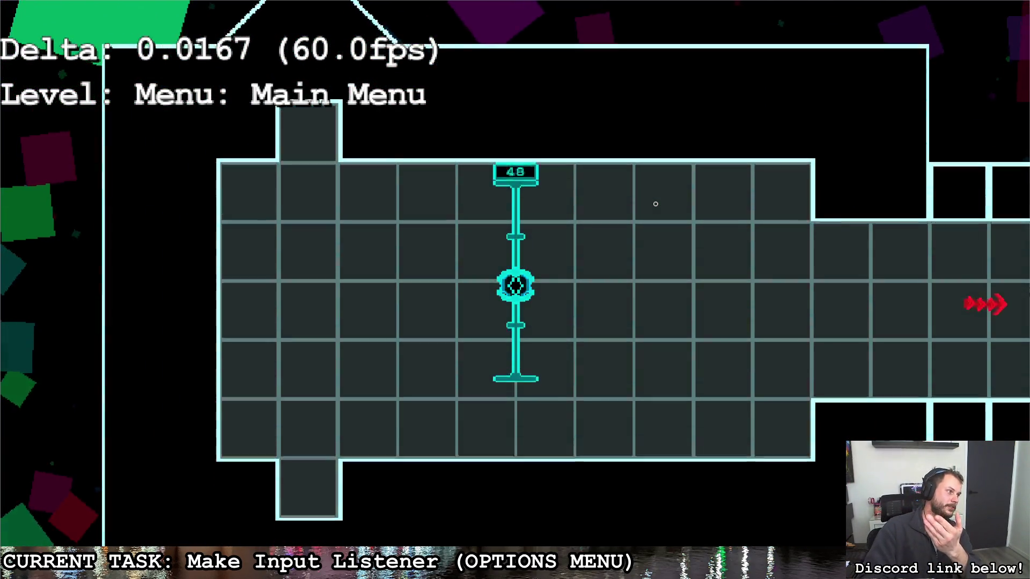
key("s")
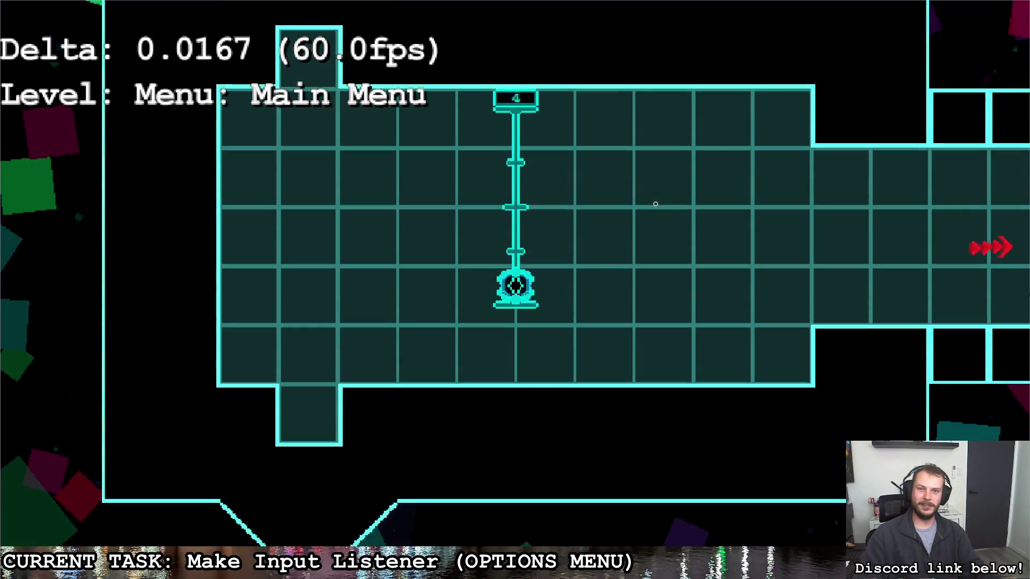
key("w")
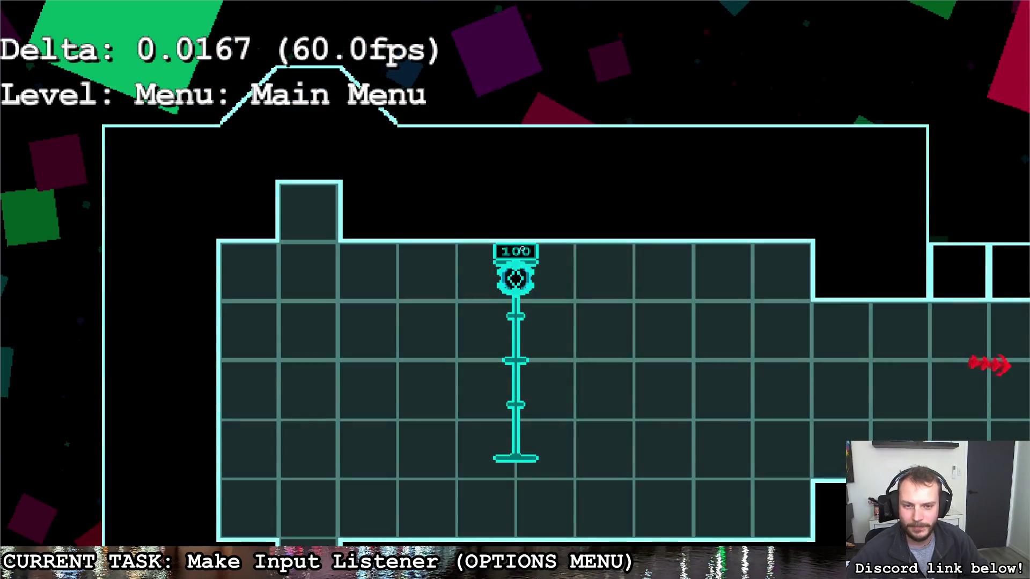
key("s")
key("w")
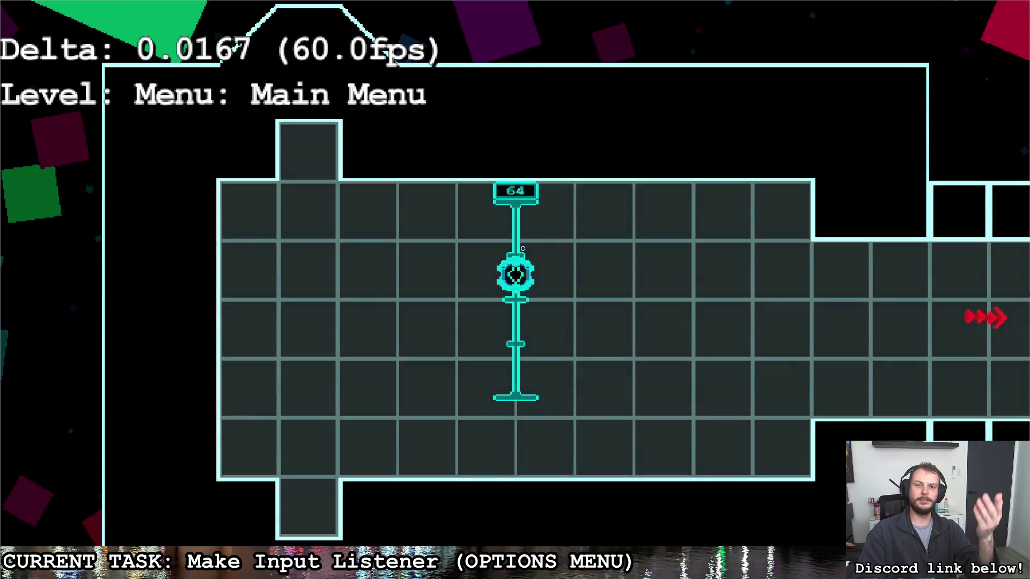
key("w")
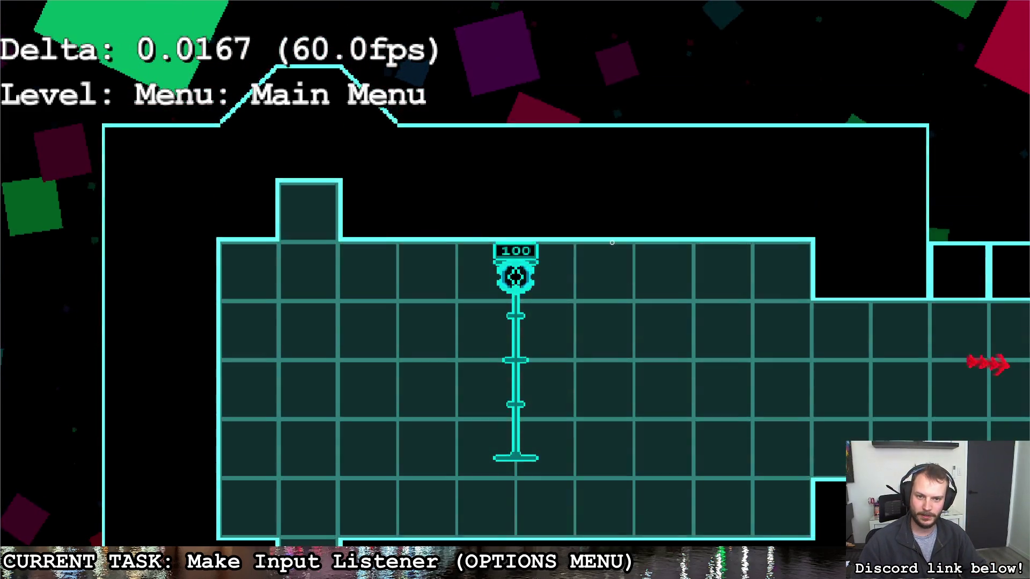
key("d")
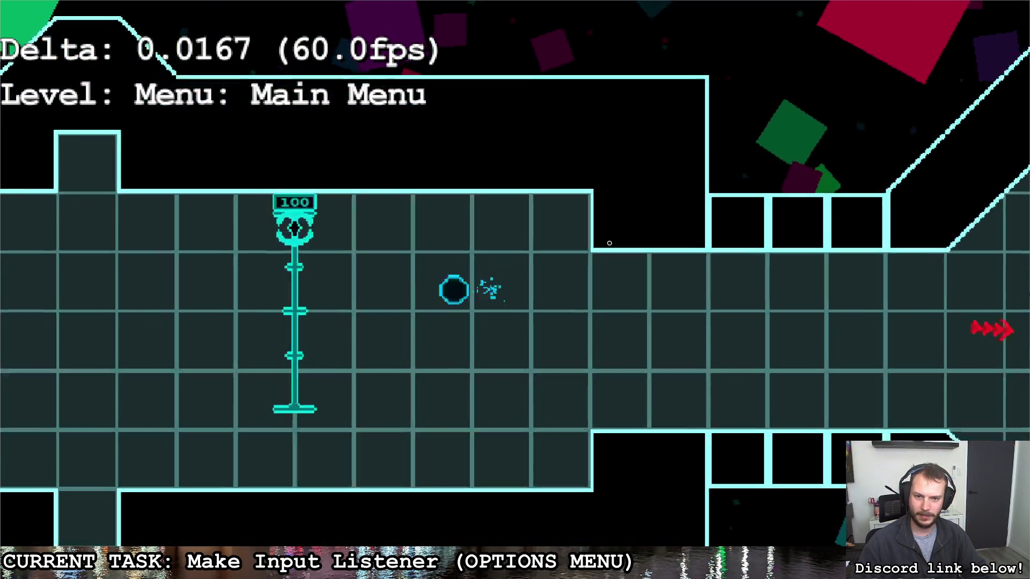
Walk the player up into the Loadout room and back down to the Main Menu
key("a")
key("w")
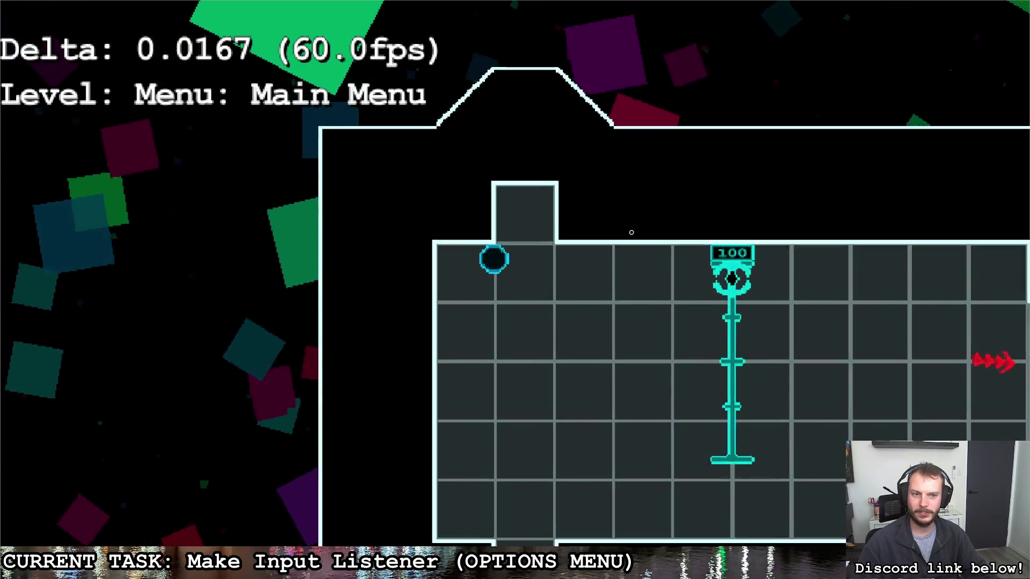
key("w")
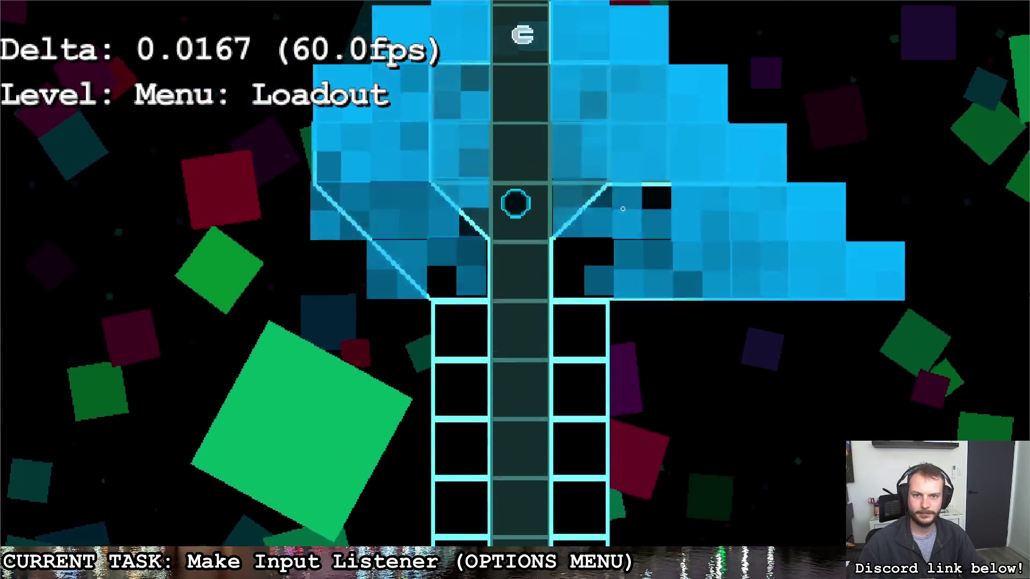
key("s")
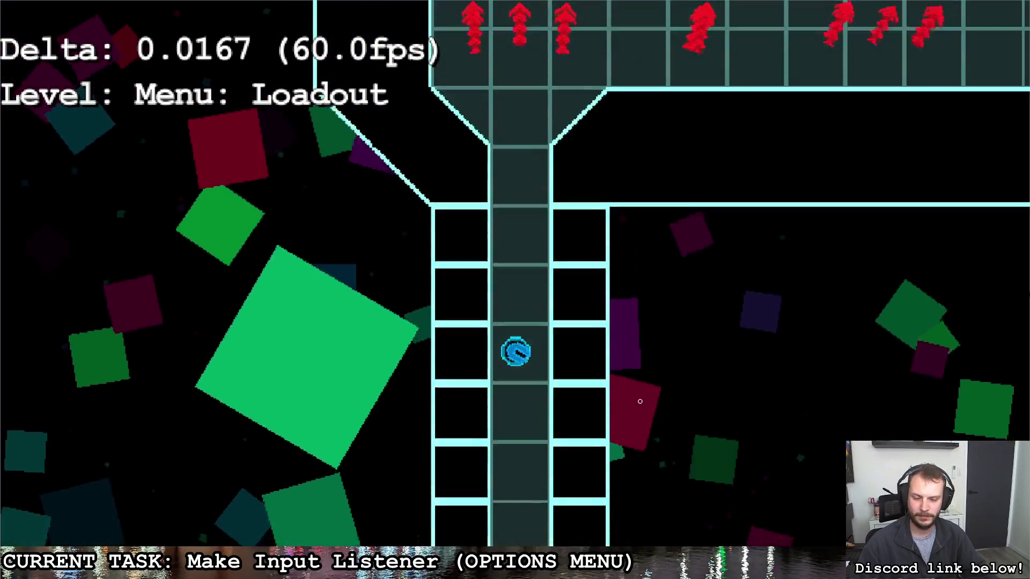
key("s")
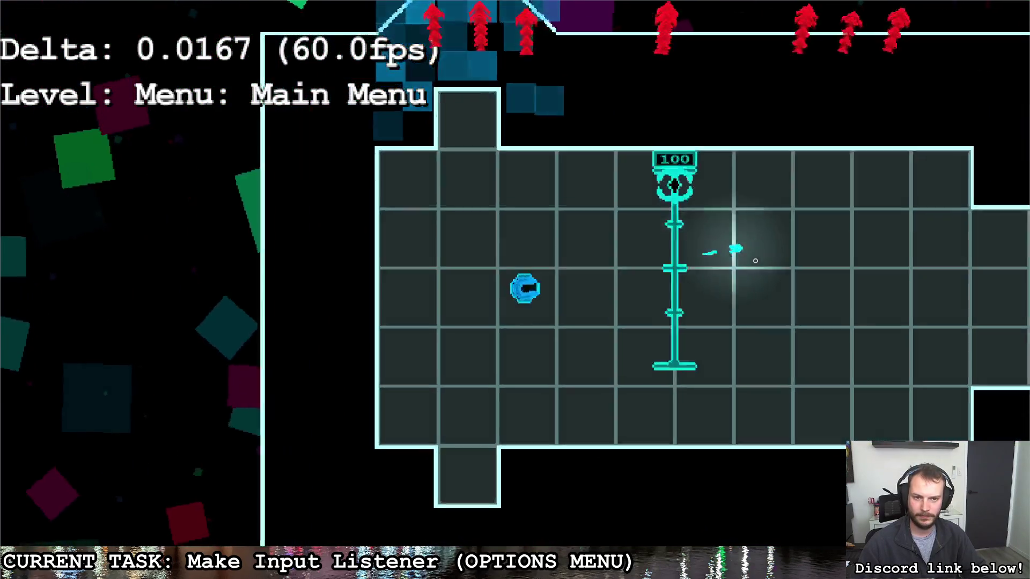
Move the player up and right and fire shots to the right and left
key("w+d")
left_click(804, 258)
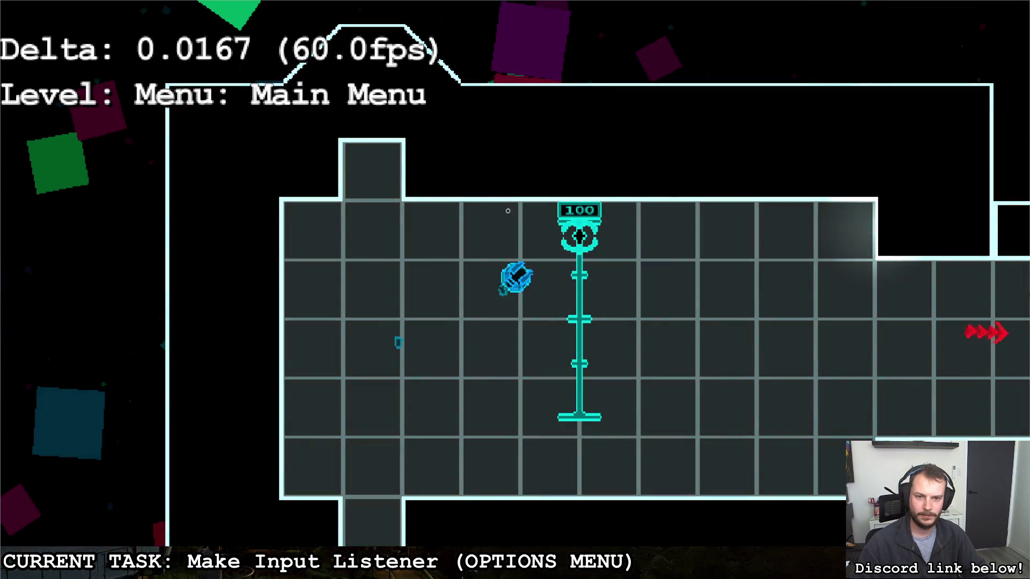
left_click(329, 276)
left_click(676, 271)
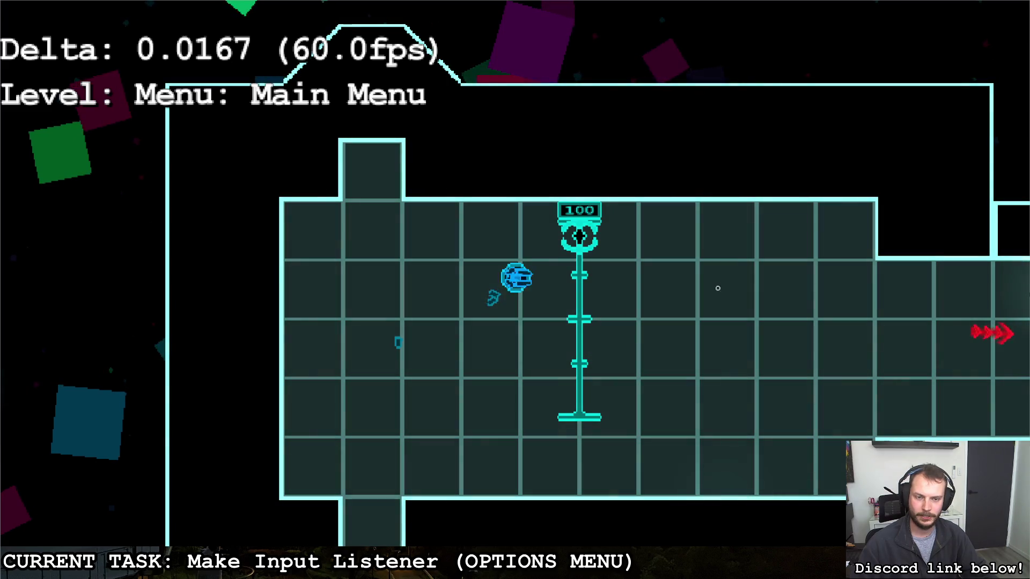
Grab the slider again, dropping volume from 87 to 43, slide off, and fire two shots
key("w")
key("d")
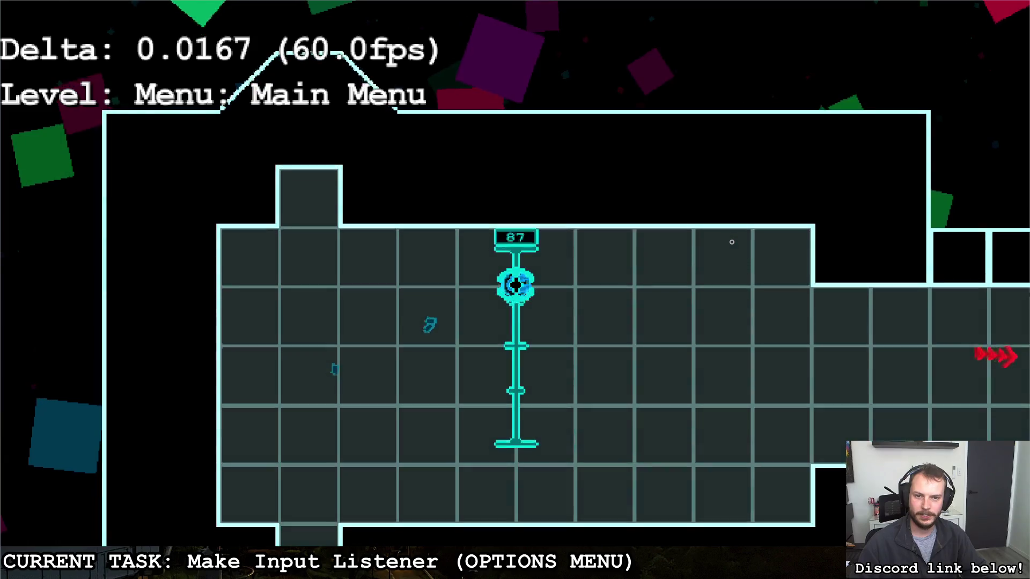
key("s")
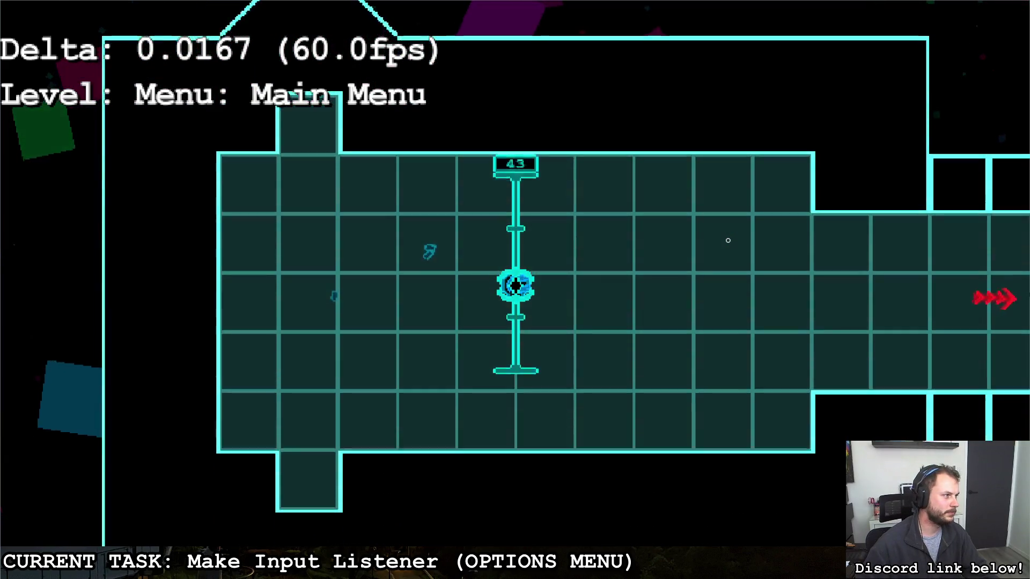
key("d")
key("w")
left_click(381, 203)
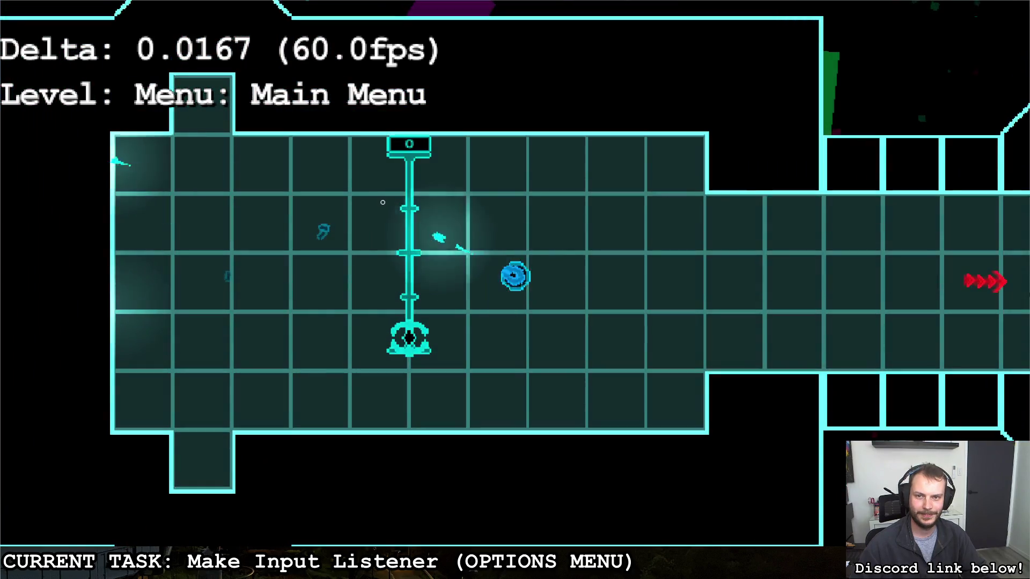
left_click(650, 143)
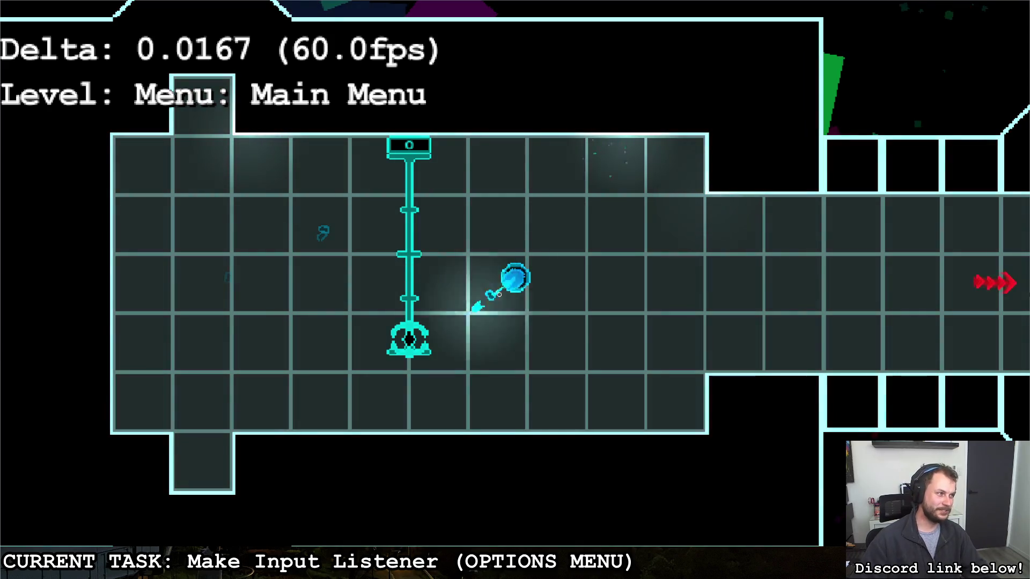
Grab the volume slider again and fire shots to the upper right and left wall
key("a")
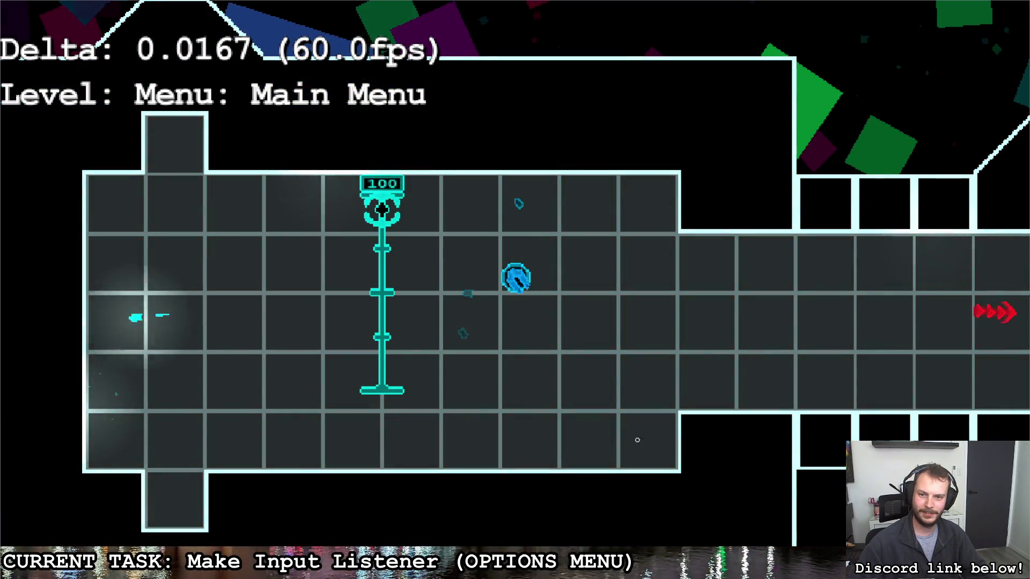
left_click(640, 197)
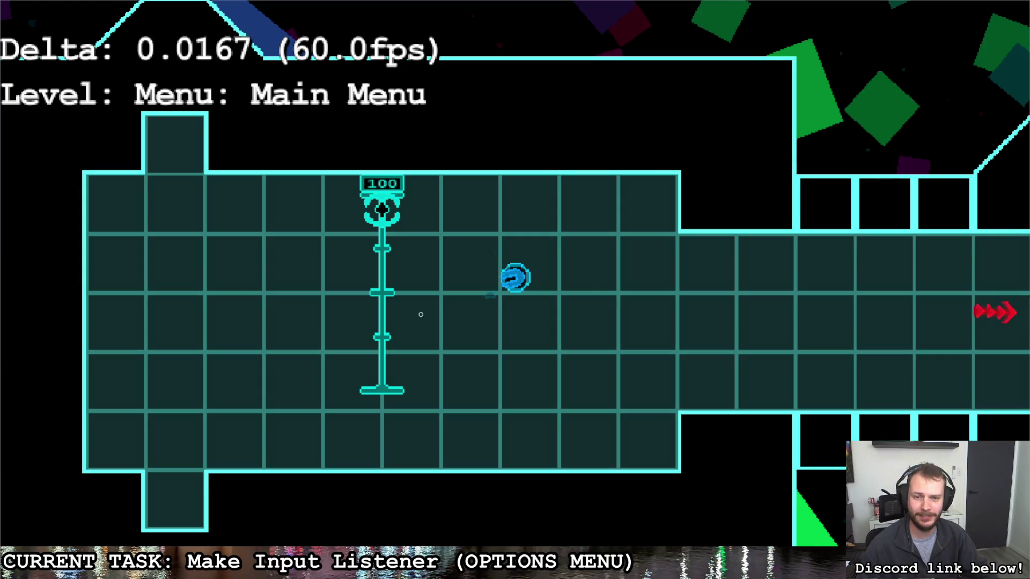
left_click(376, 306)
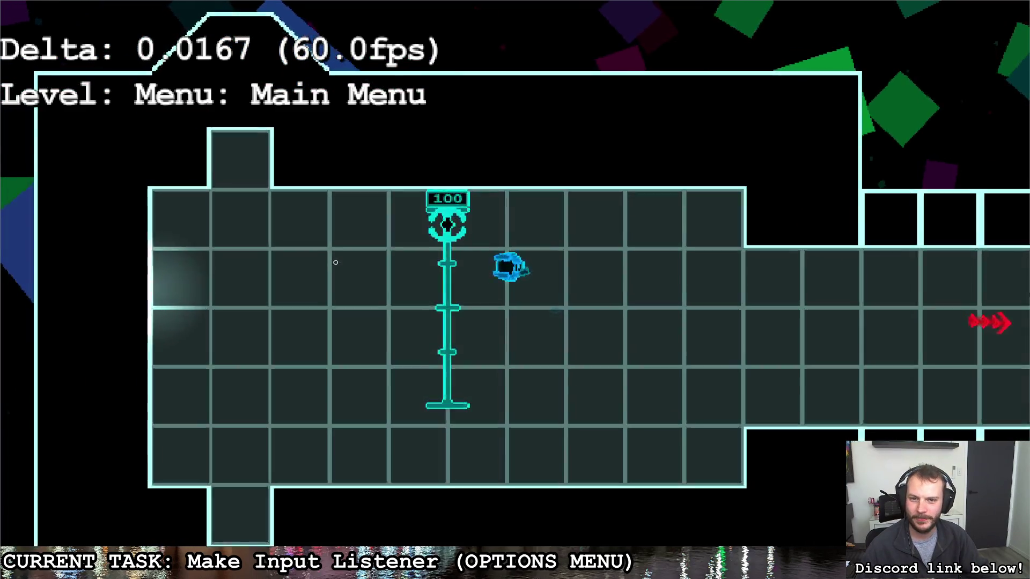
Slide volume from 65 to 21, fire right, climb the slider up from 0, then steer off
key("a")
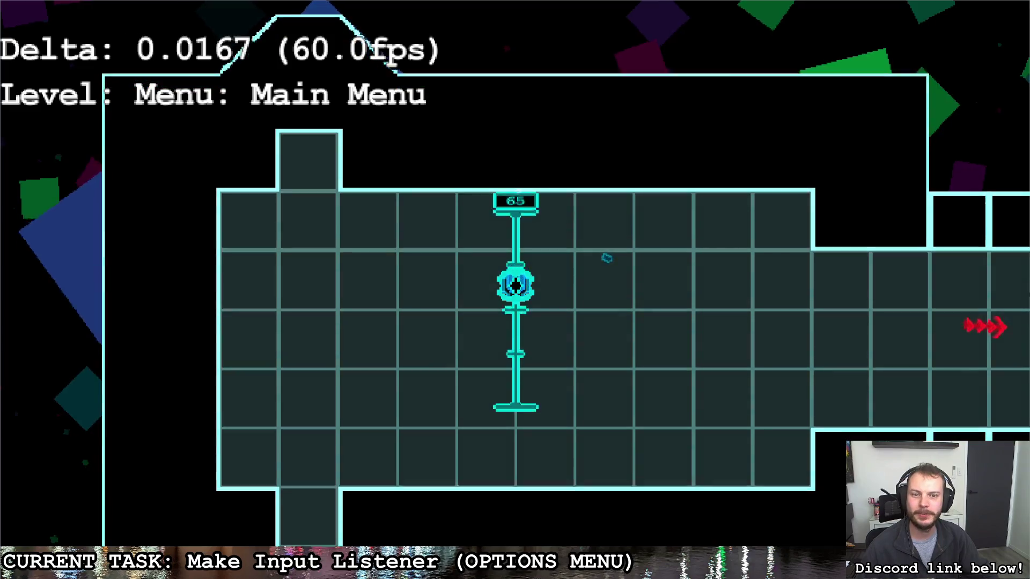
key("s")
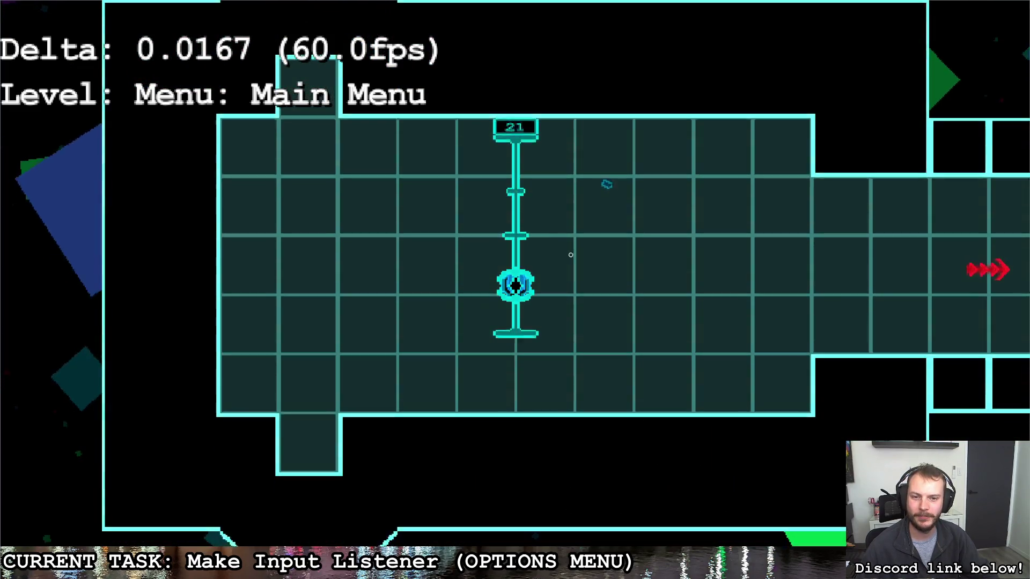
left_click(597, 291)
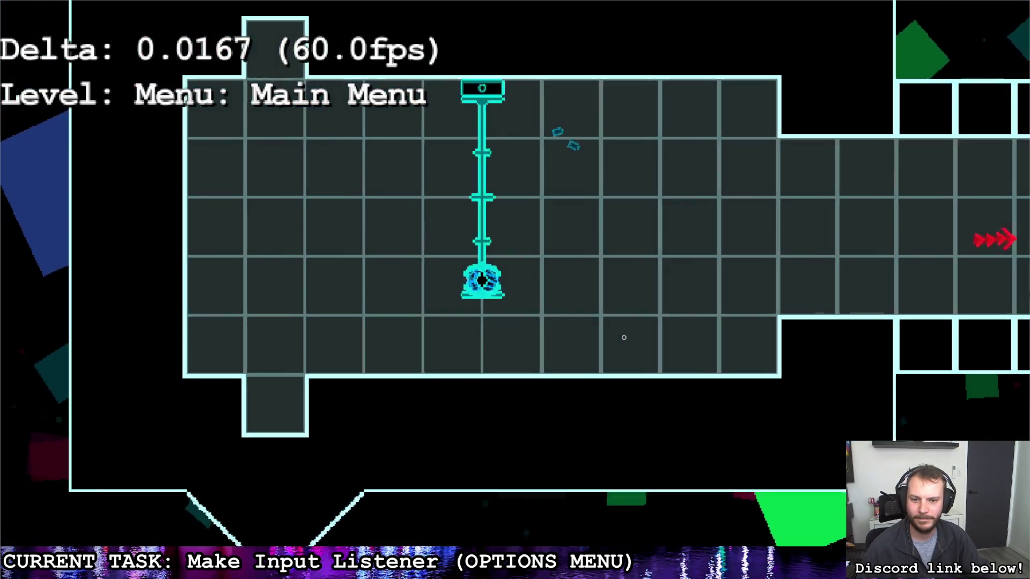
key("w")
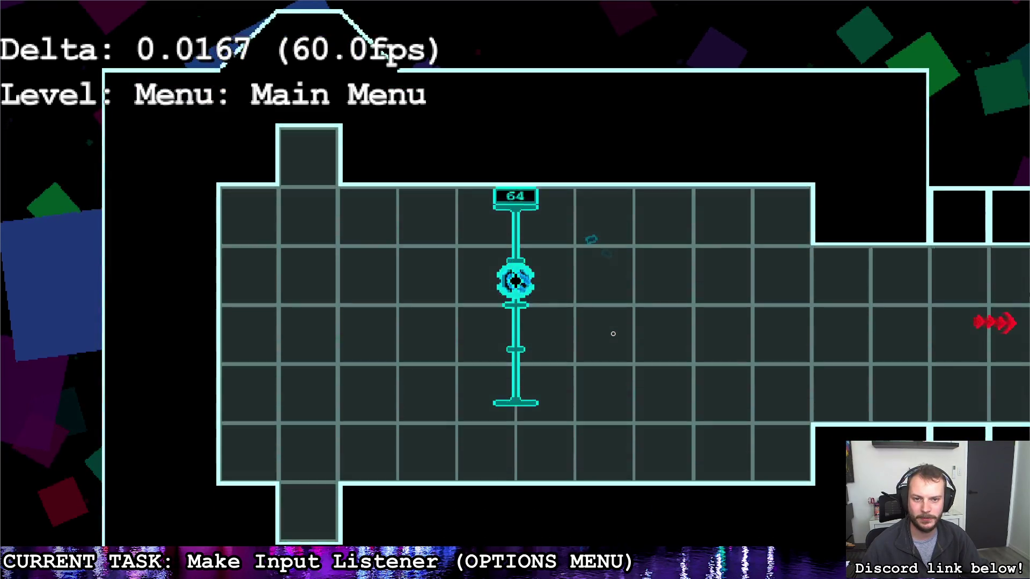
key("space")
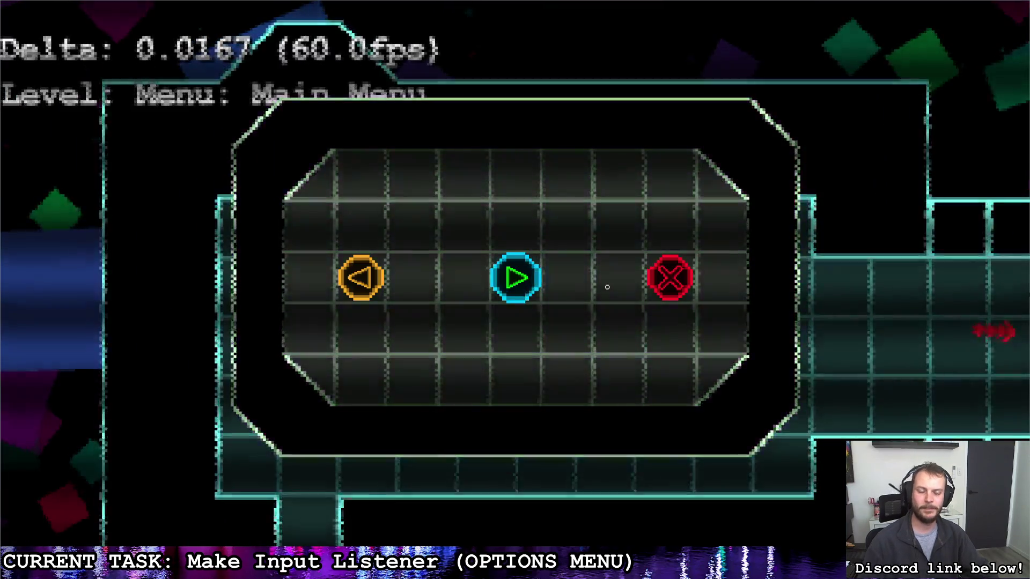
Quit the game from the pause menu and review slider_player_controller.gd and VolumeSlider.gd
key("Right")
key("space")
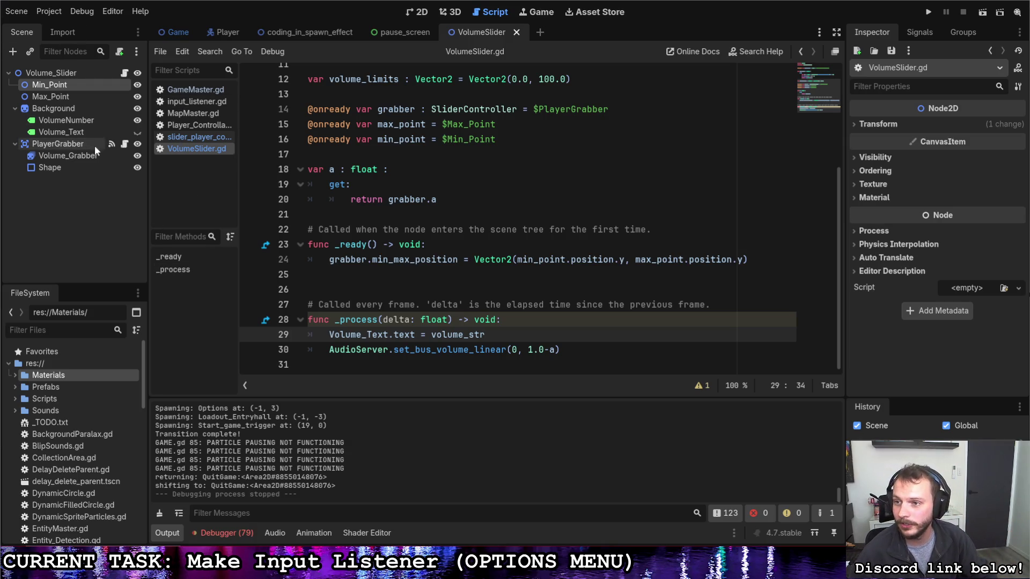
left_click(124, 144)
scroll(462, 296, "down", 2)
scroll(463, 296, "up", 3)
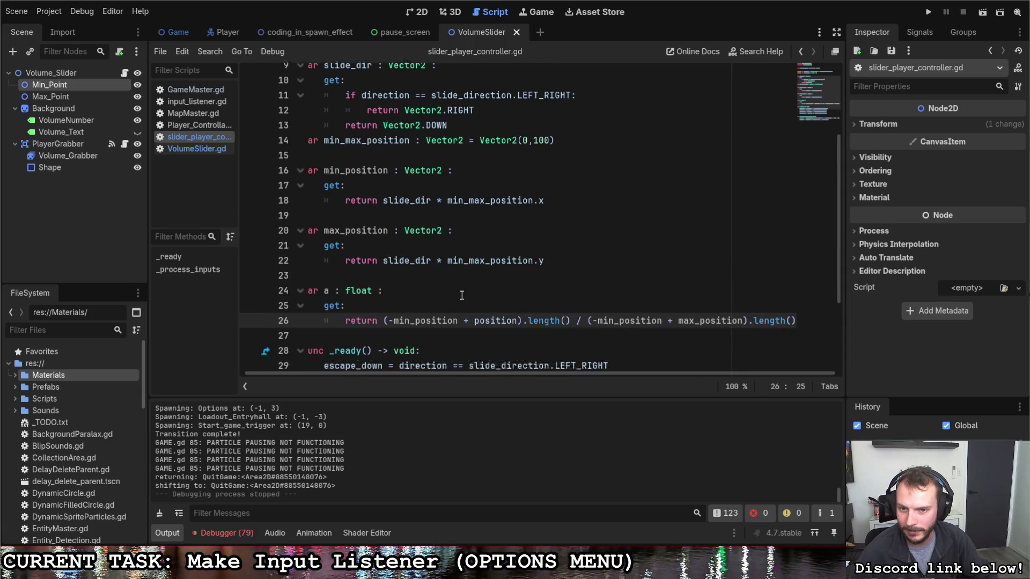
scroll(462, 295, "down", 3)
scroll(401, 321, "up", 6)
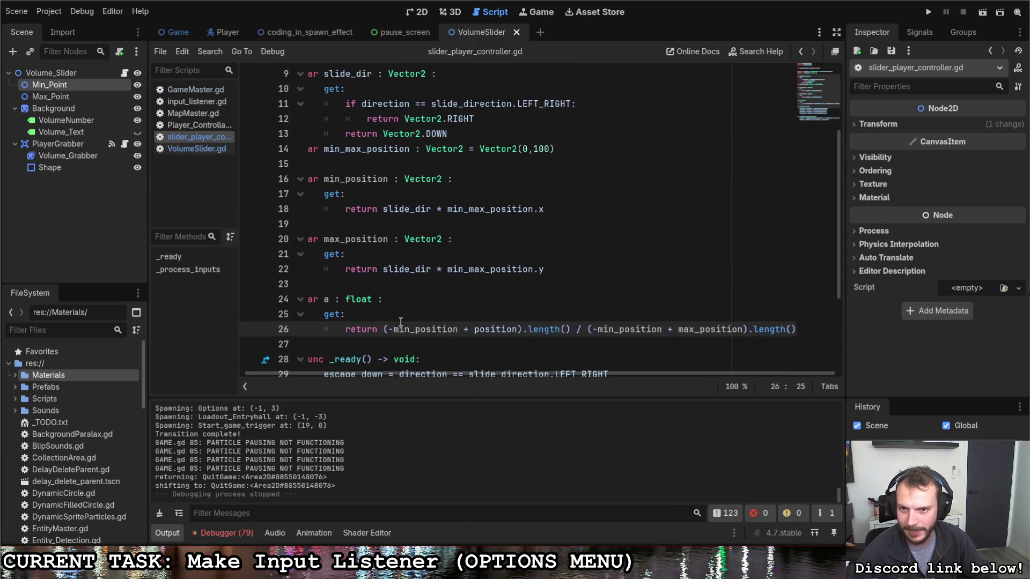
left_click(199, 149)
scroll(466, 330, "down", 1)
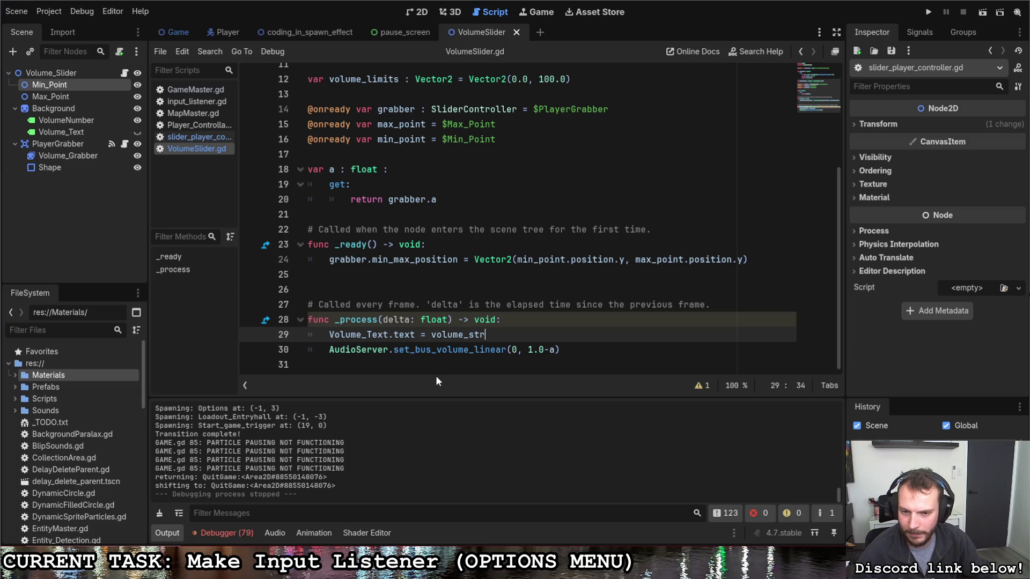
Open Player_Controllable.gd and inspect its _process and grab_player code
left_click(187, 123)
scroll(452, 259, "down", 13)
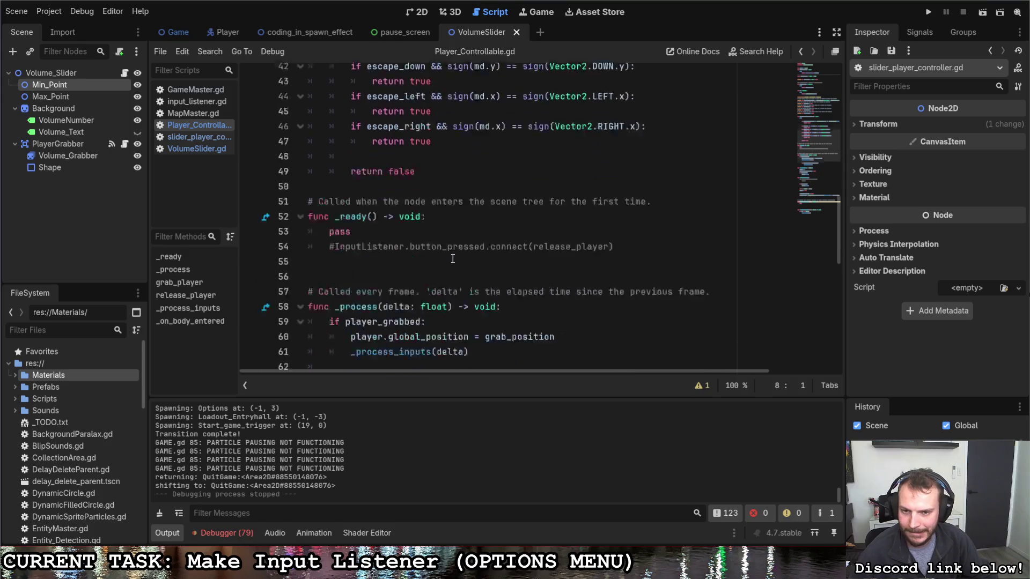
scroll(453, 259, "down", 12)
scroll(450, 259, "up", 1)
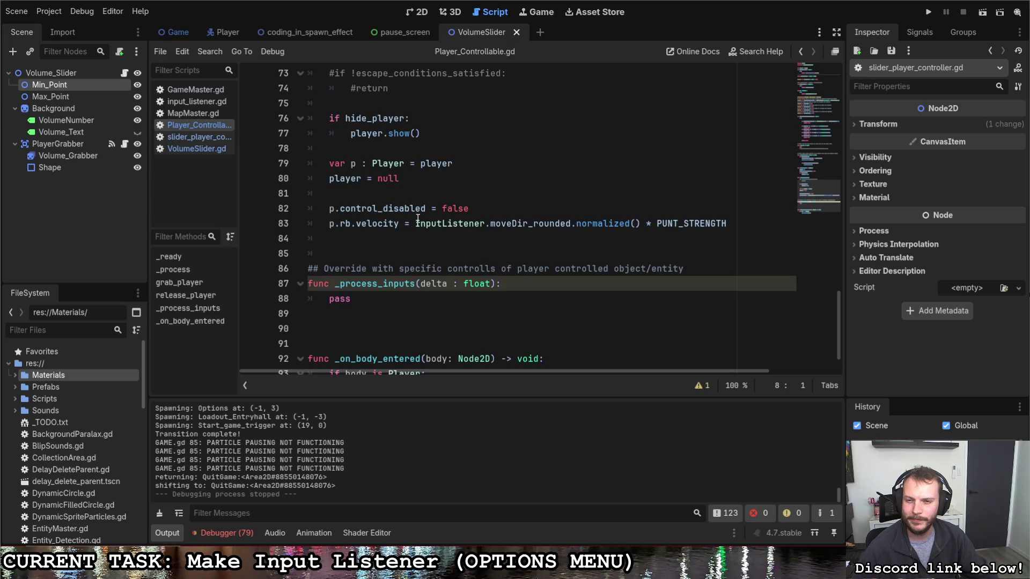
scroll(413, 219, "up", 2)
scroll(408, 215, "up", 2)
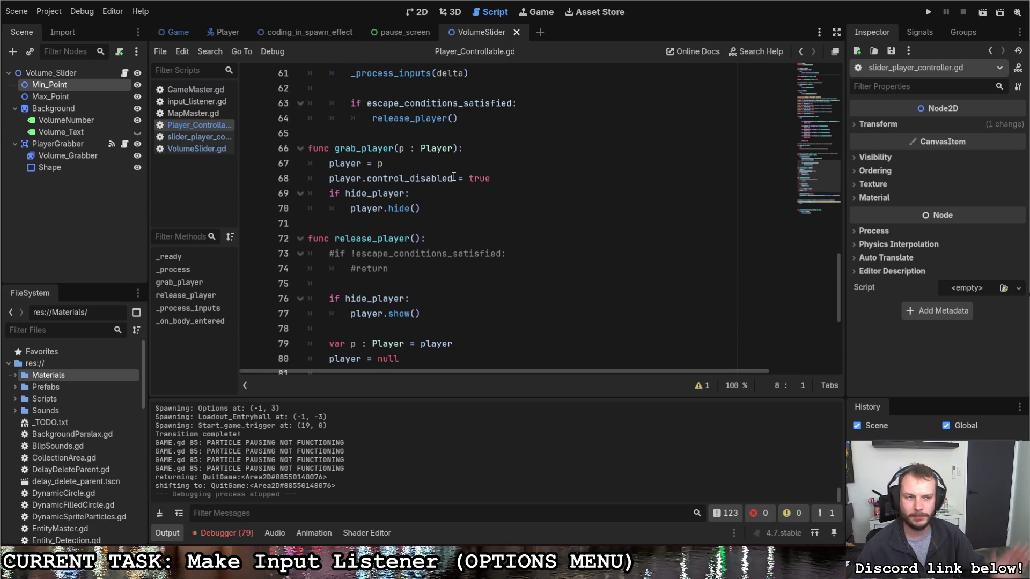
mouse_move(453, 177)
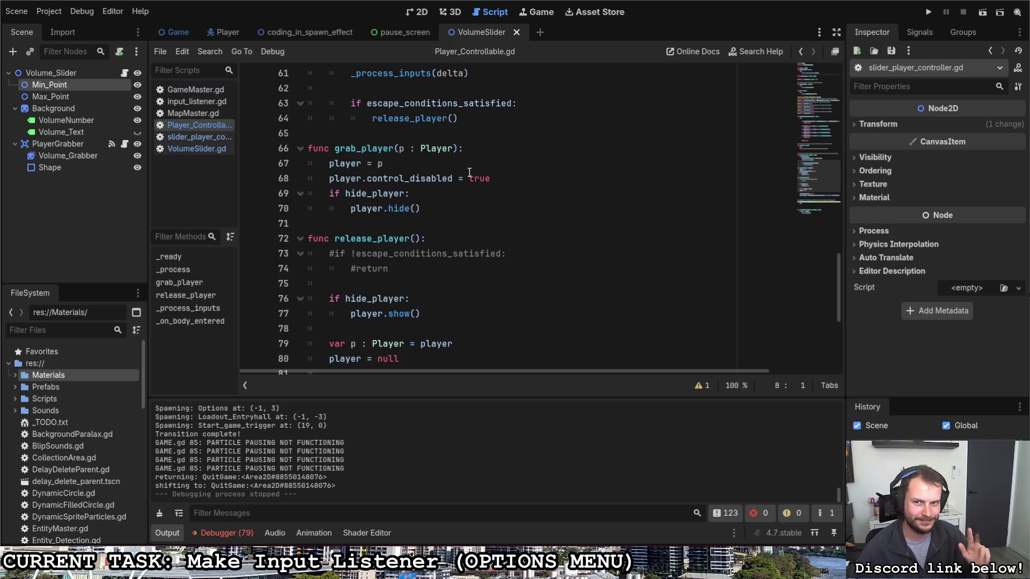
scroll(494, 156, "up", 3)
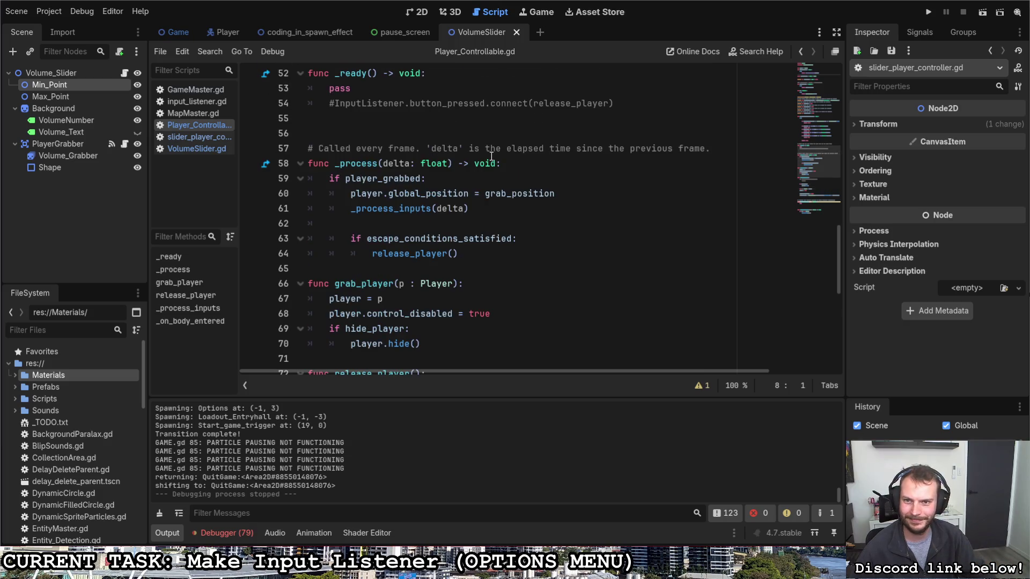
Rewrite line 60 as player.global_position.lerp(grab_position, 0.5), then save and run with F5
left_click(475, 194)
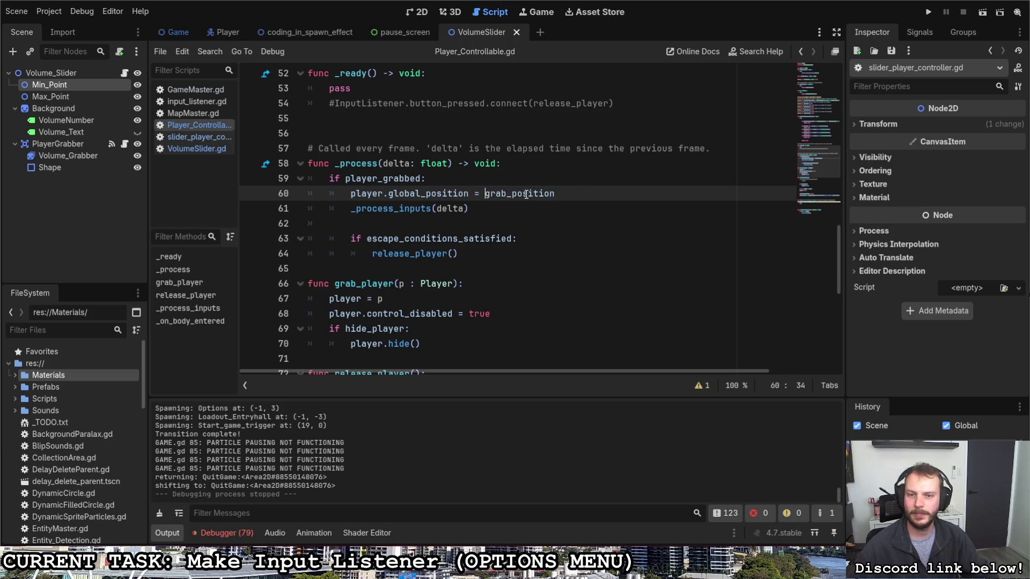
type("er")
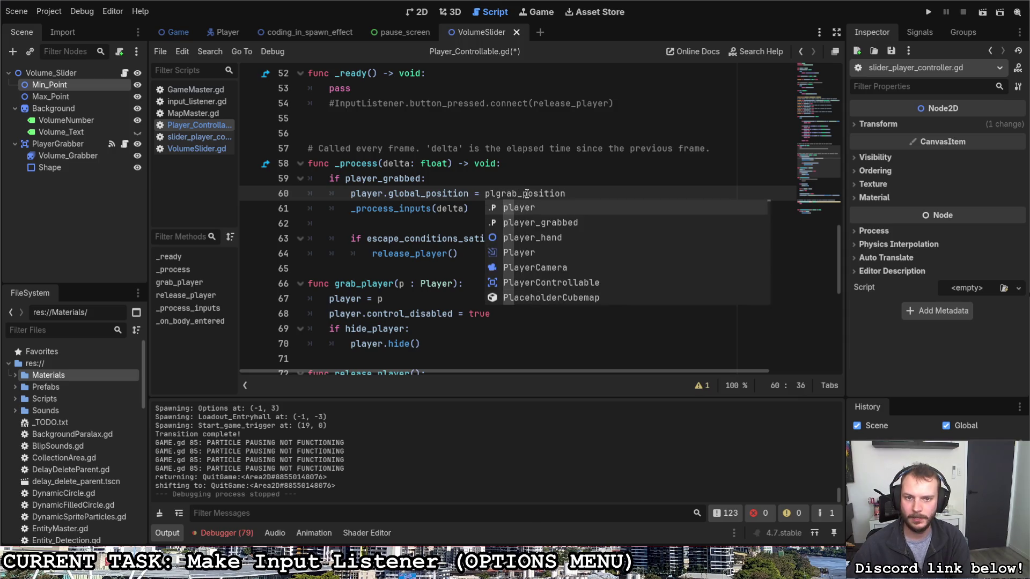
key("Escape")
type("global_position")
type(".lerp(")
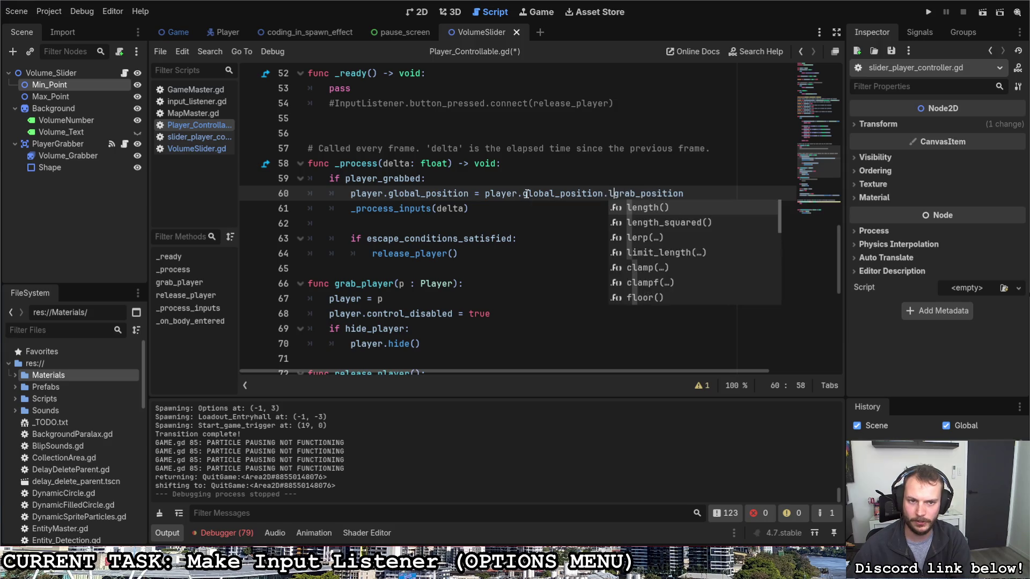
key("Escape")
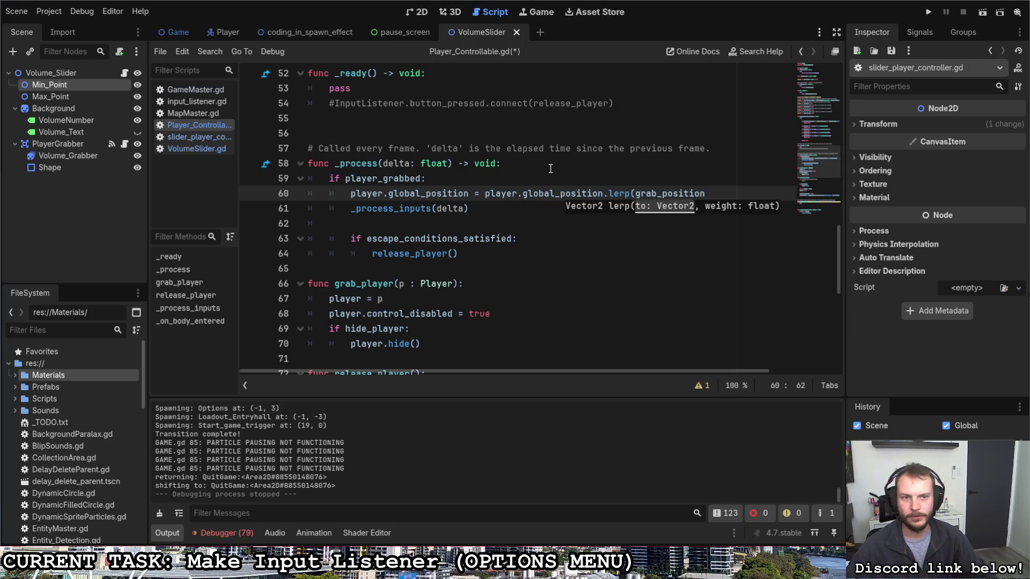
left_click(704, 194)
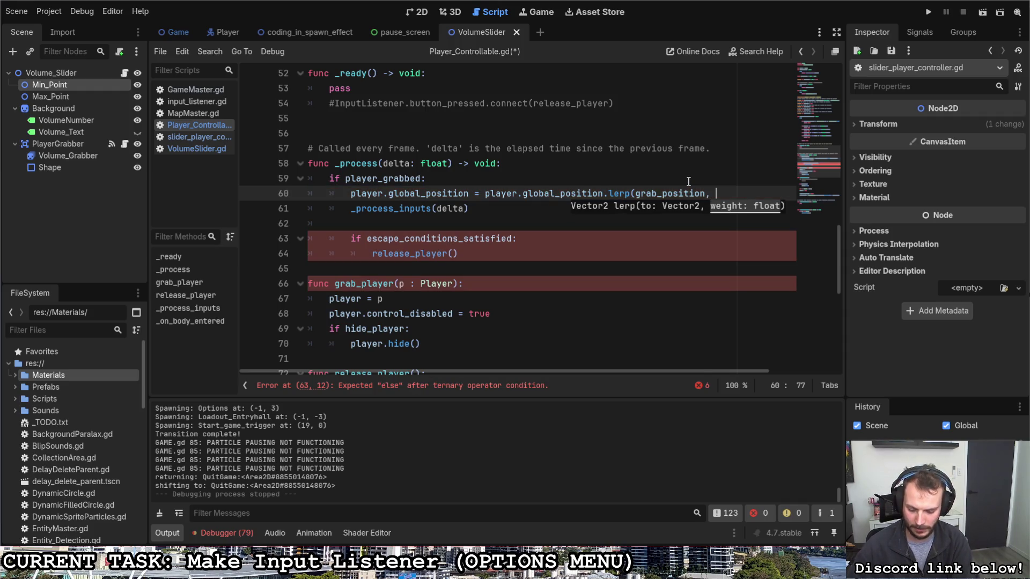
type("0.5)")
key("F5")
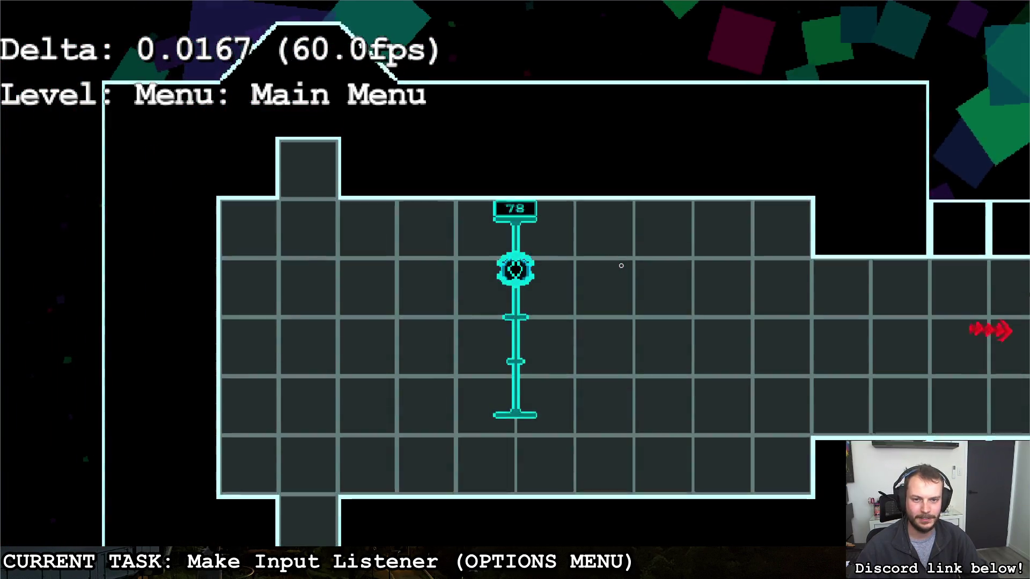
Test the slider grab, close the game, and revert line 60 to assign grab_position directly
left_click(621, 265)
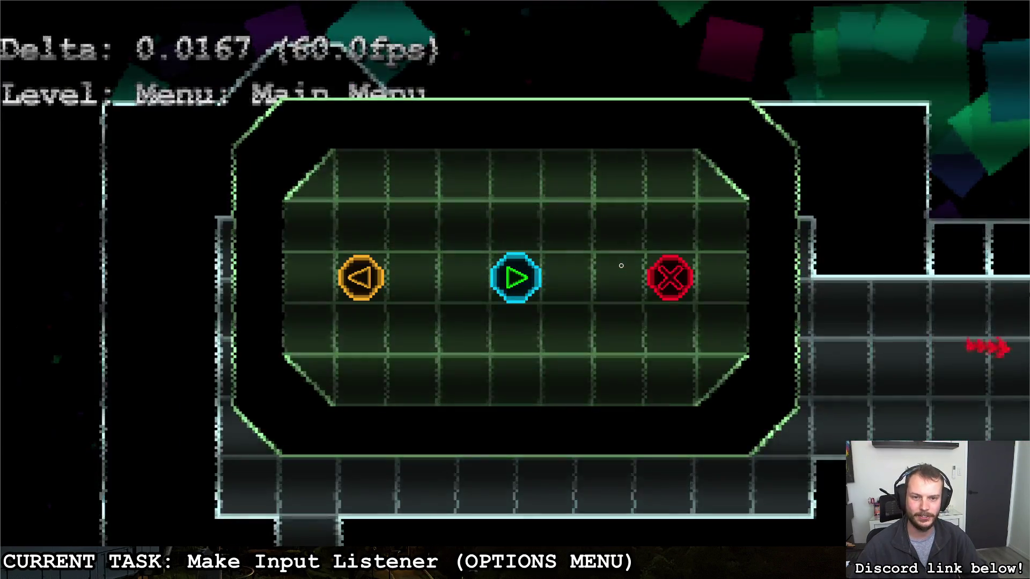
left_click(666, 276)
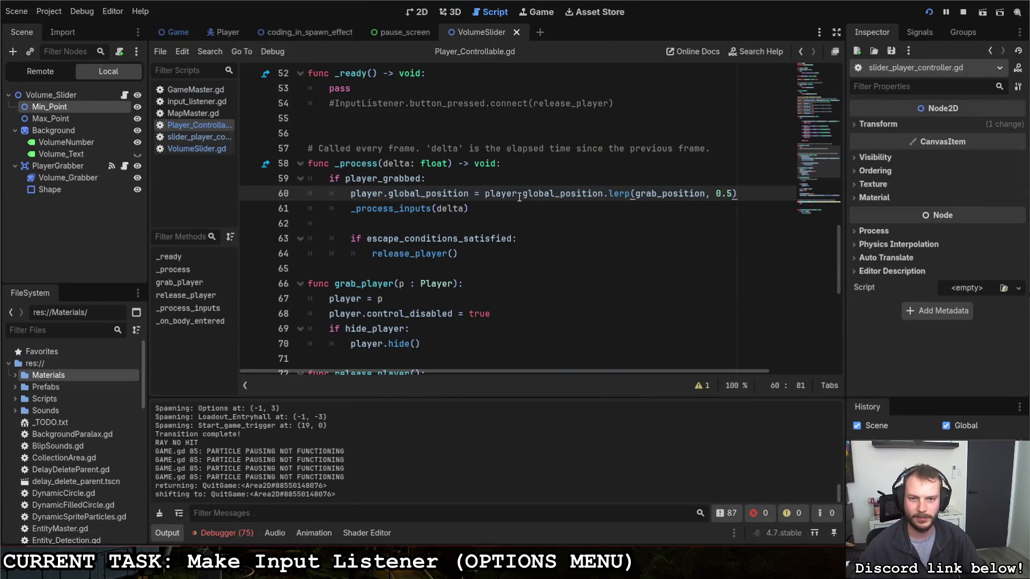
left_click(492, 194)
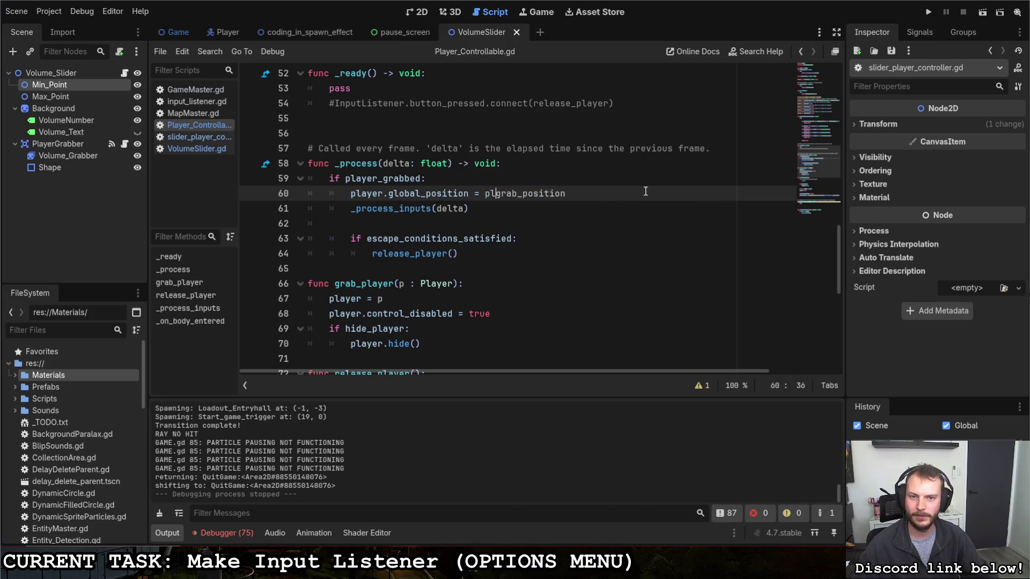
left_click(595, 194)
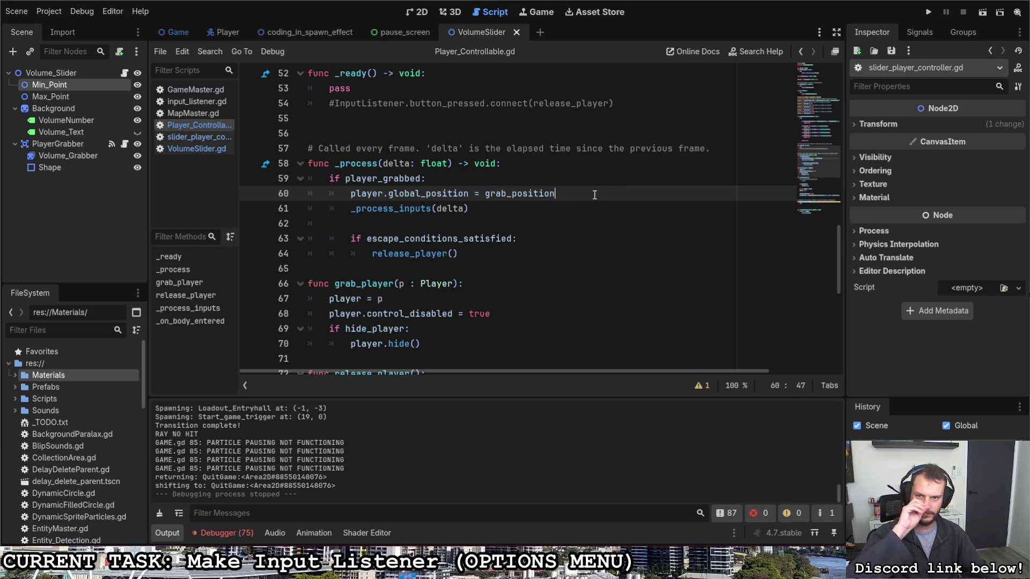
scroll(590, 209, "up", 10)
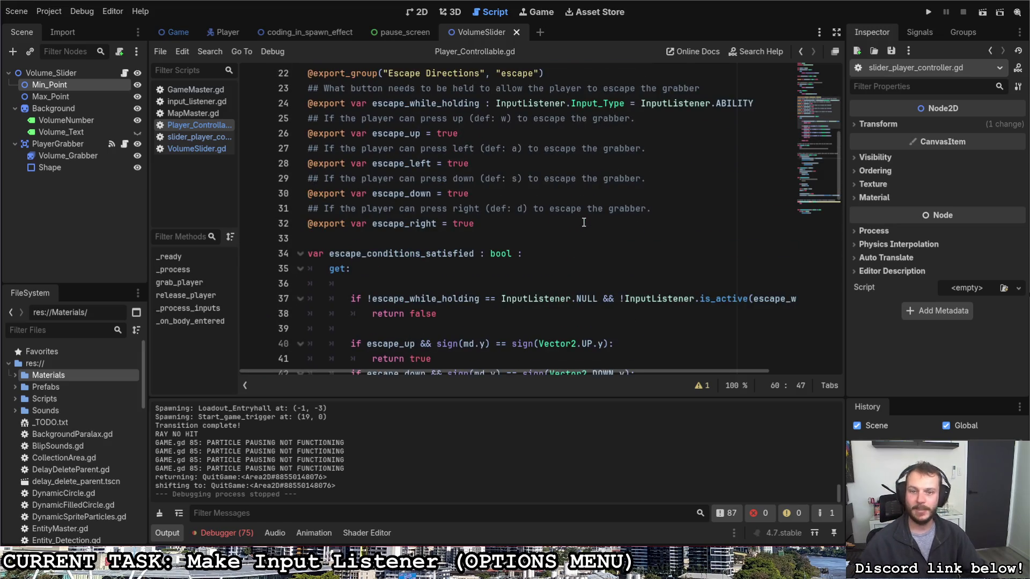